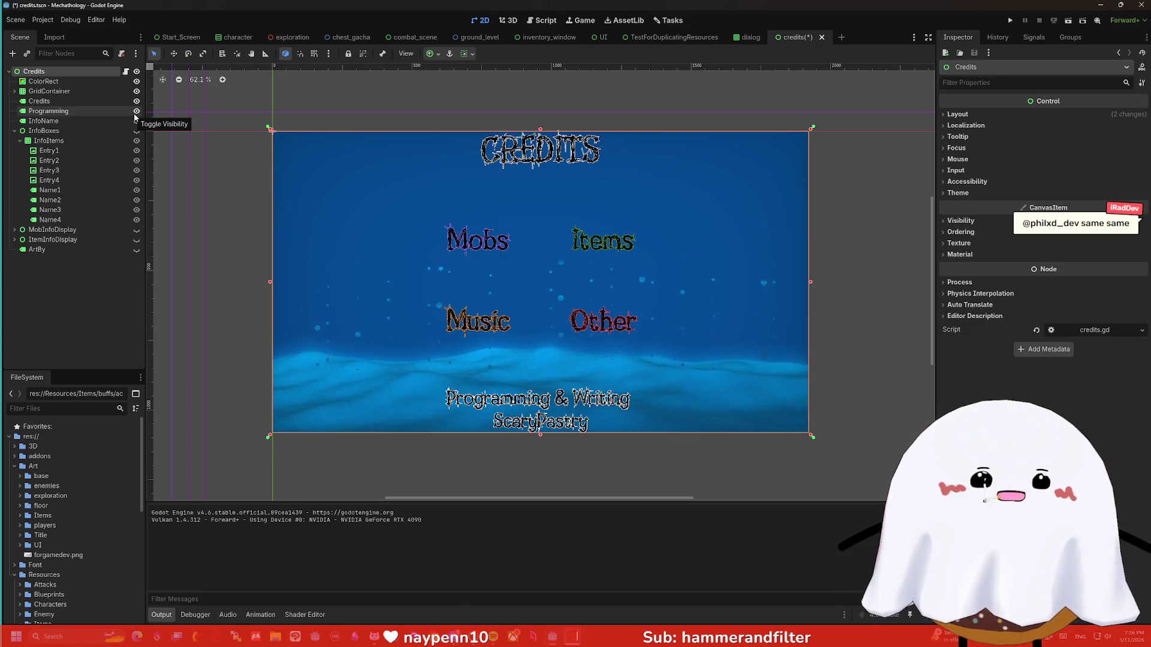
Hide the CREDITS title and the Programming & Writing credit in the Scene dock.
left_click(137, 101)
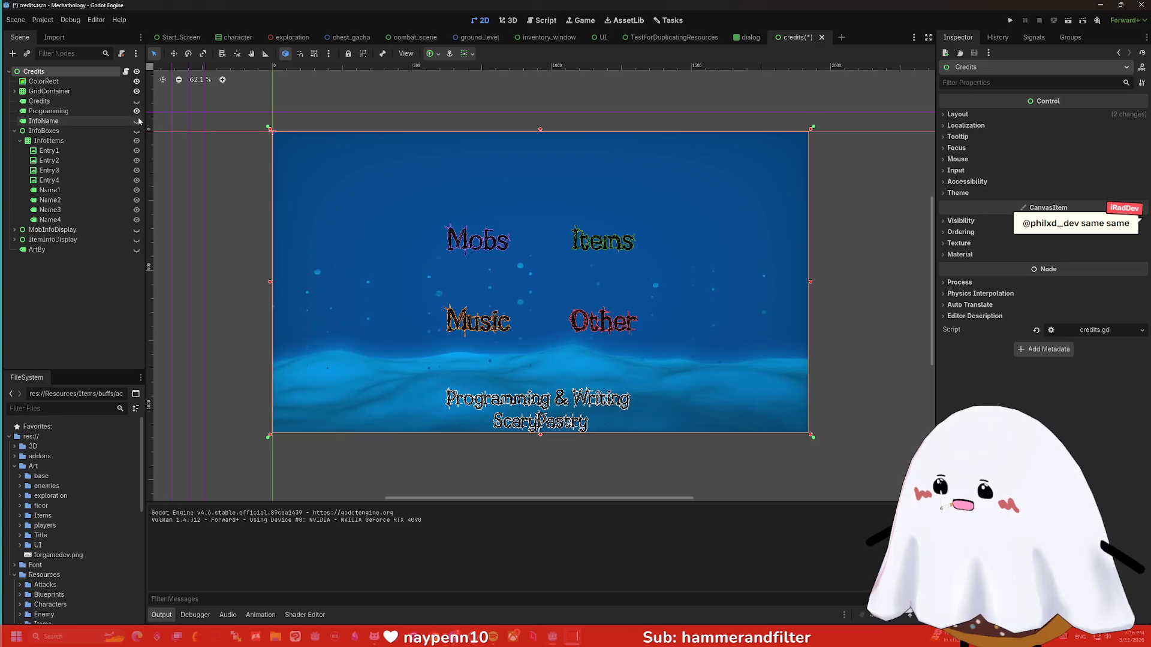
left_click(137, 111)
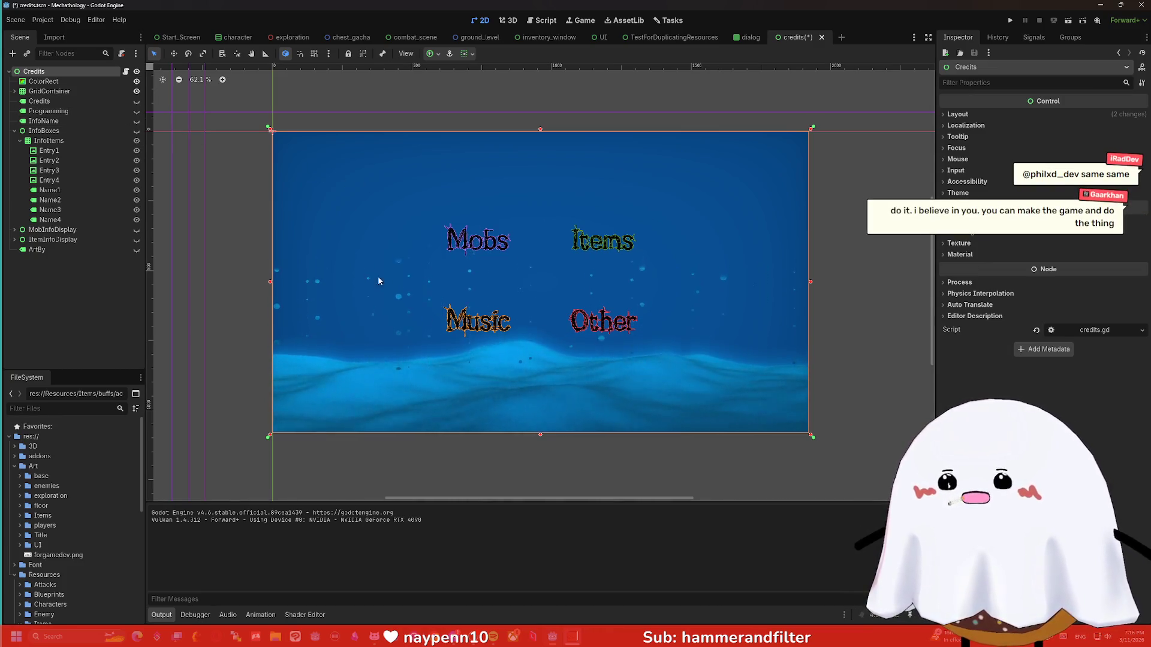
left_click(136, 131)
left_click(136, 130)
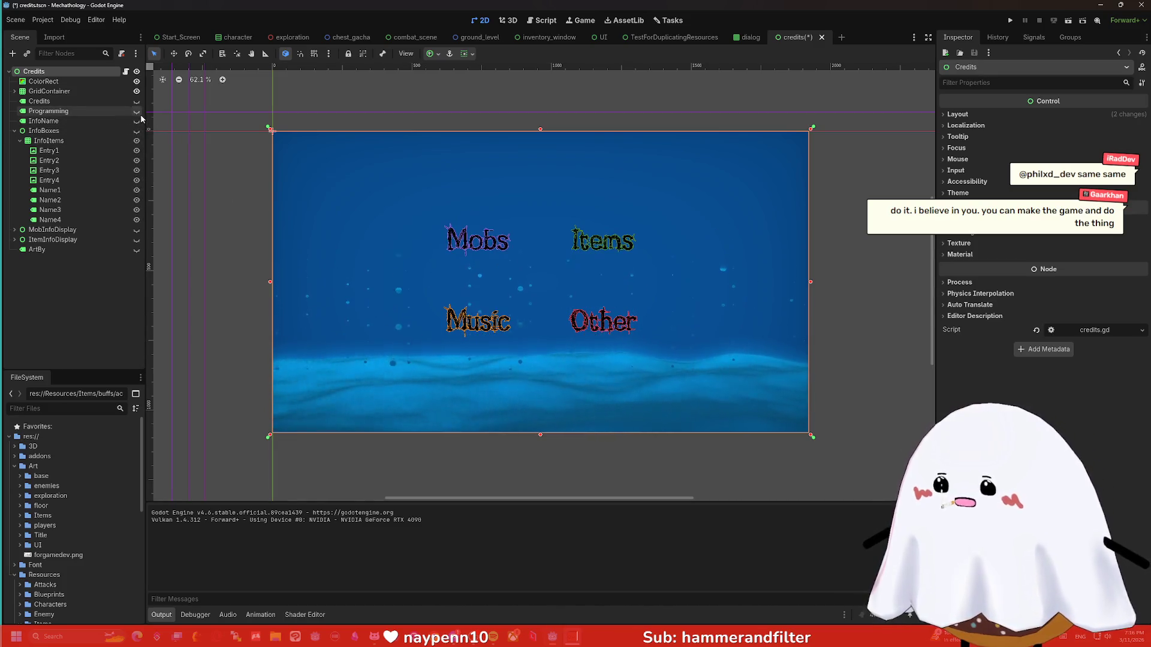
Hide the Mobs/Items/Music/Other labels, keeping the Mobs heading and showing the mob portraits.
left_click(136, 111)
left_click(136, 111)
left_click(137, 120)
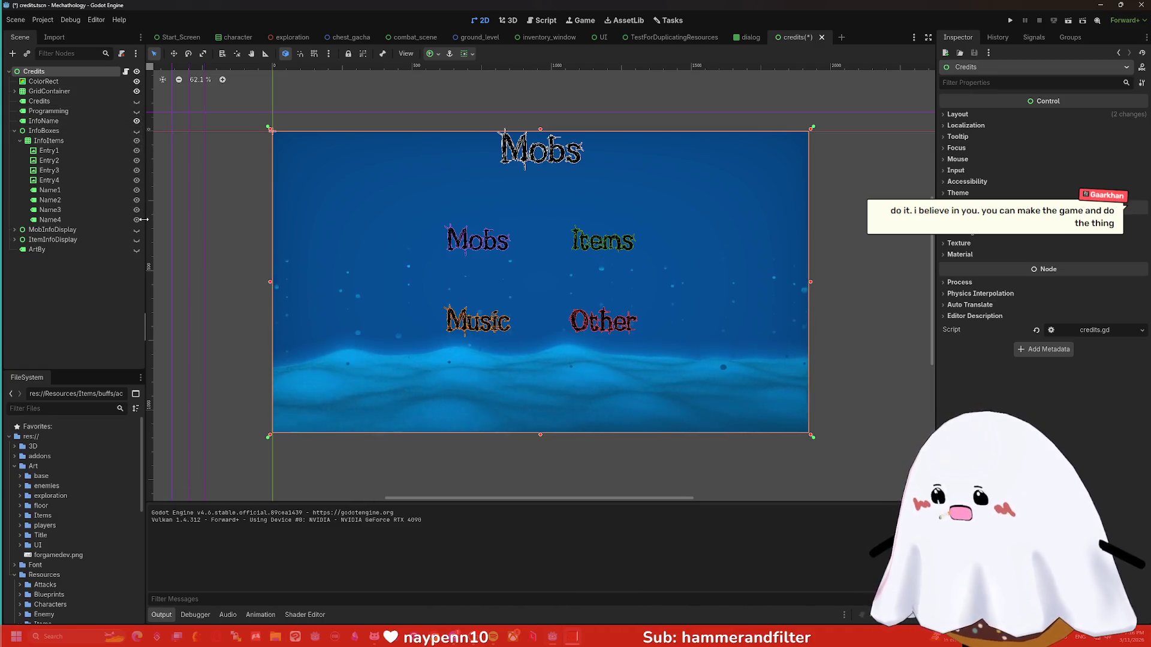
left_click(136, 92)
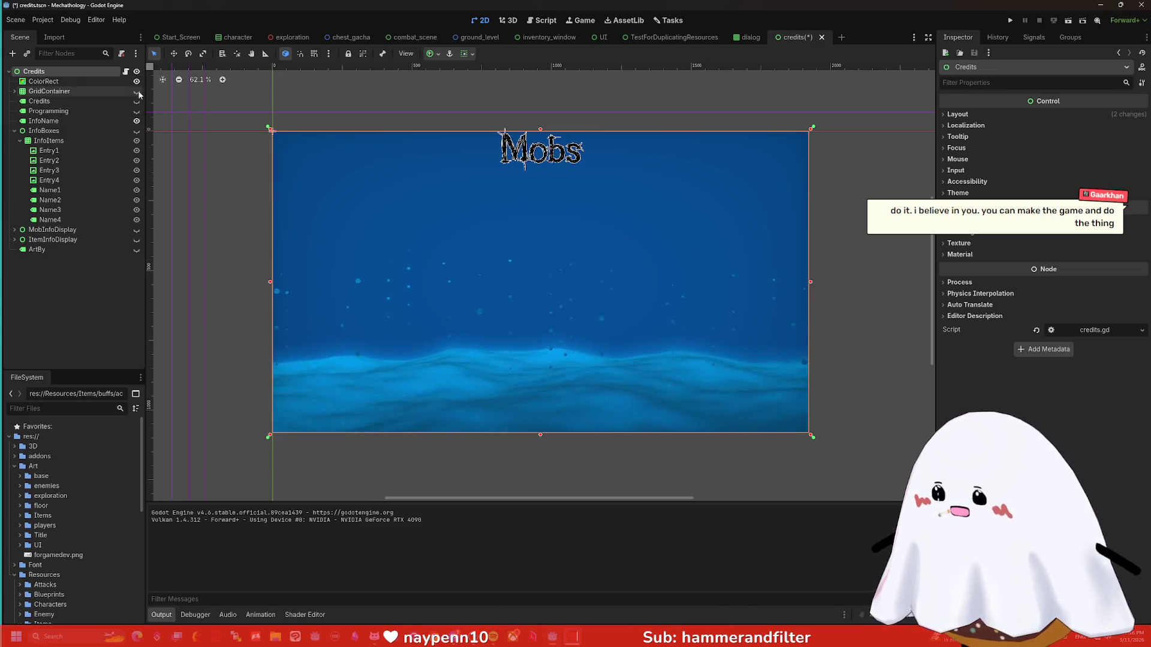
left_click(137, 131)
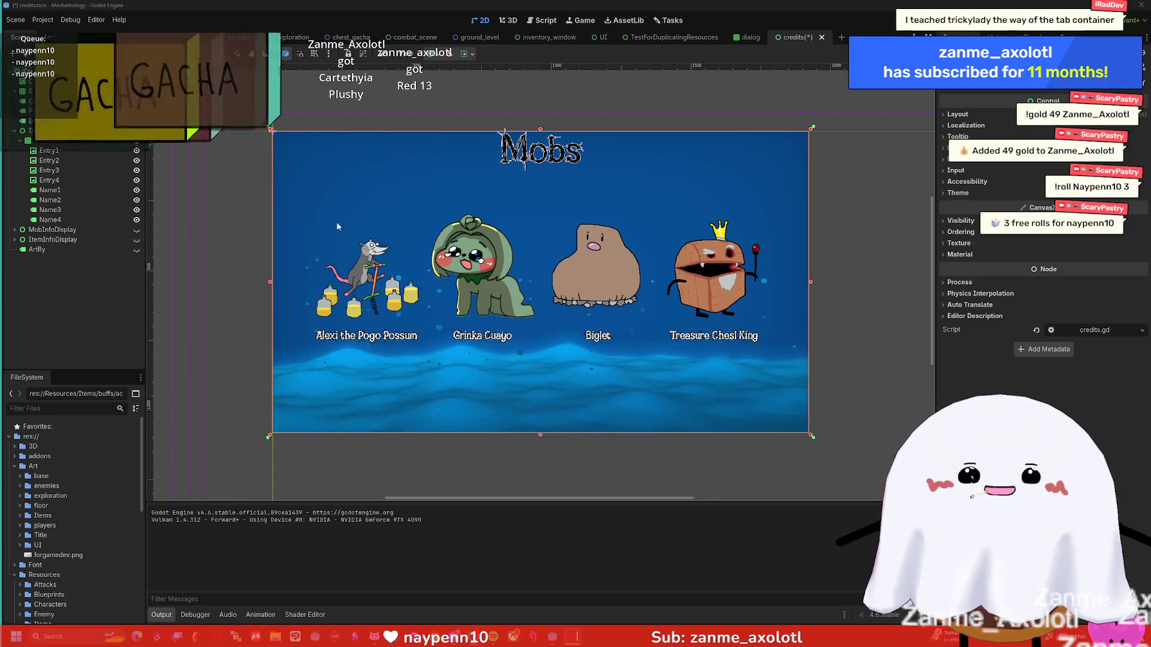
Deselect all nodes and bring up the scene root's node options menu.
left_click(89, 294)
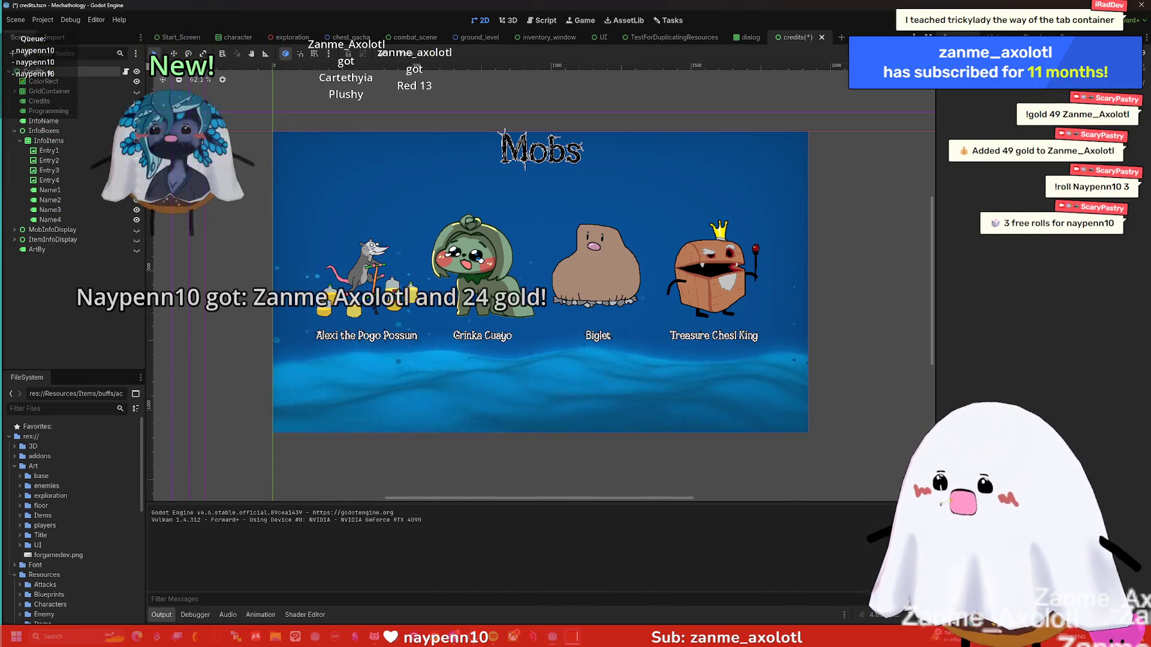
right_click(51, 70)
Add a TabContainer child node to the scene root, found by searching 'tabc'.
left_click(88, 93)
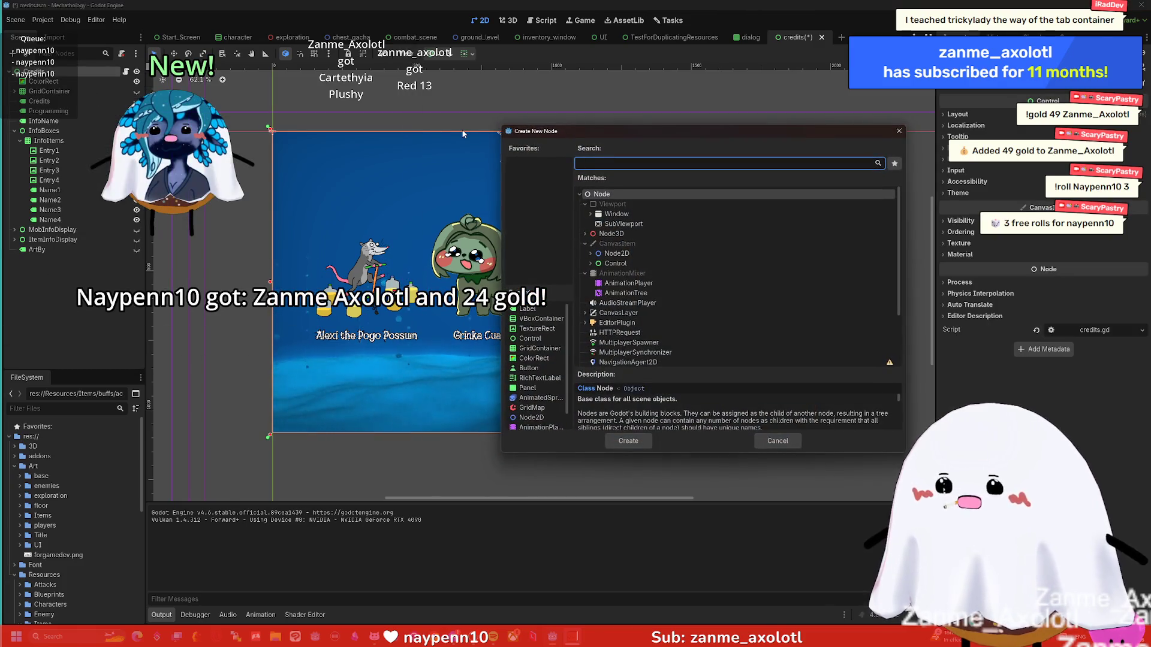
type("tabc")
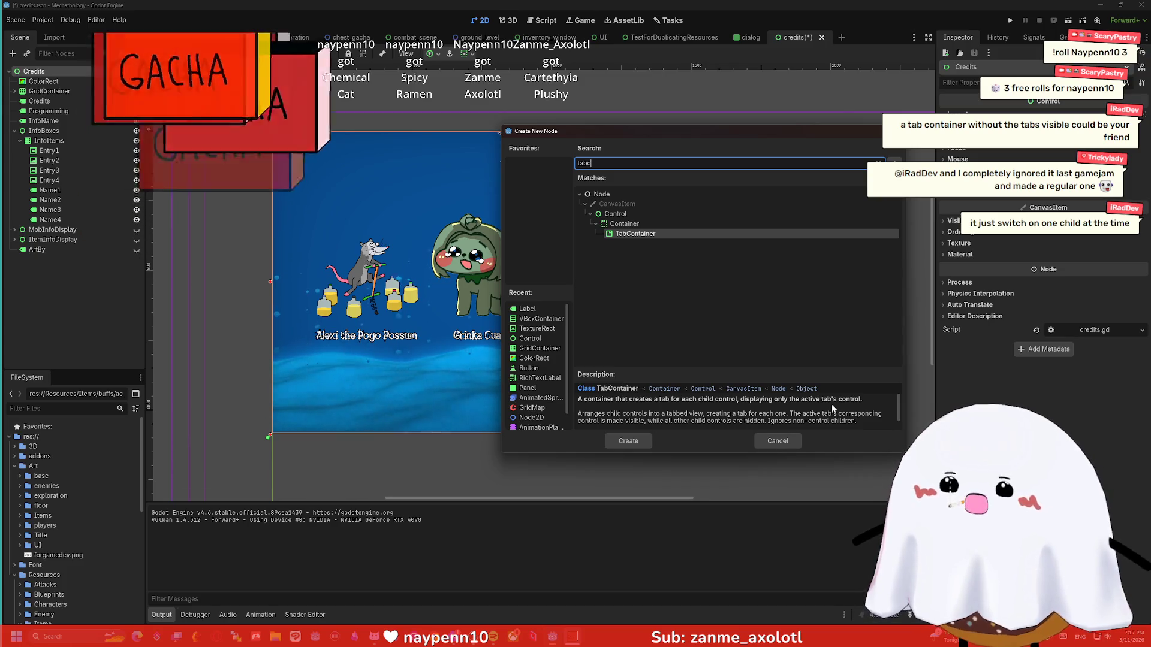
left_click(628, 441)
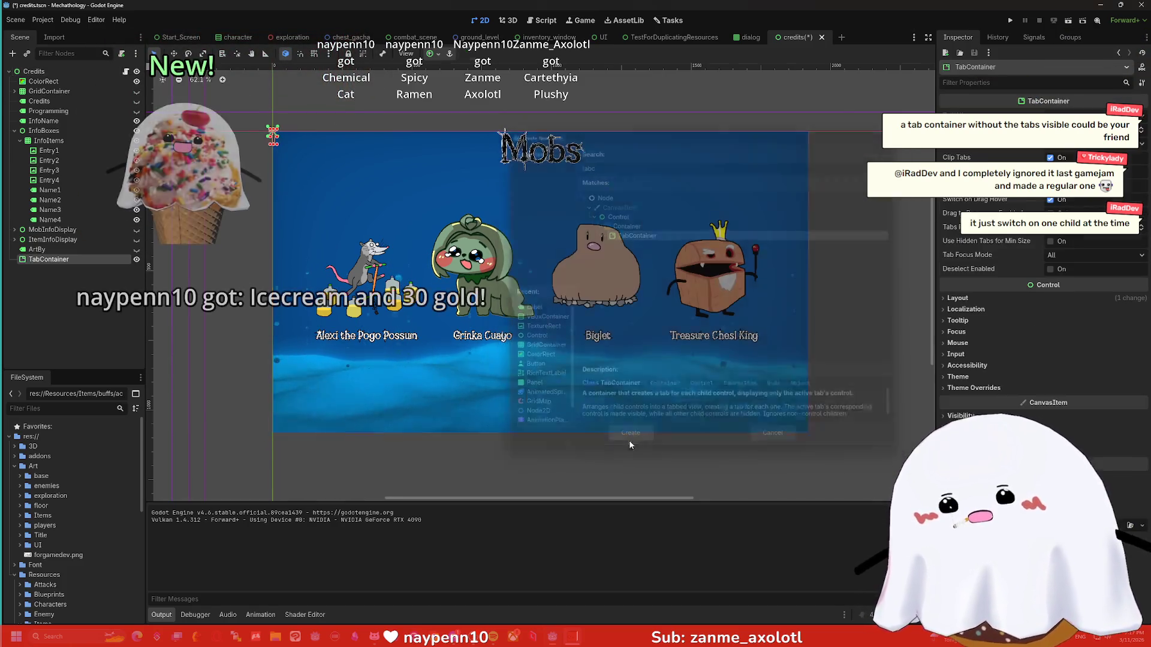
Stretch the TabContainer taller, adjust its current tab, and expand ItemInfoDisplay.
mouse_move(277, 150)
left_mouse_down()
mouse_move(323, 170)
mouse_move(355, 159)
mouse_move(447, 206)
mouse_move(443, 187)
left_mouse_up()
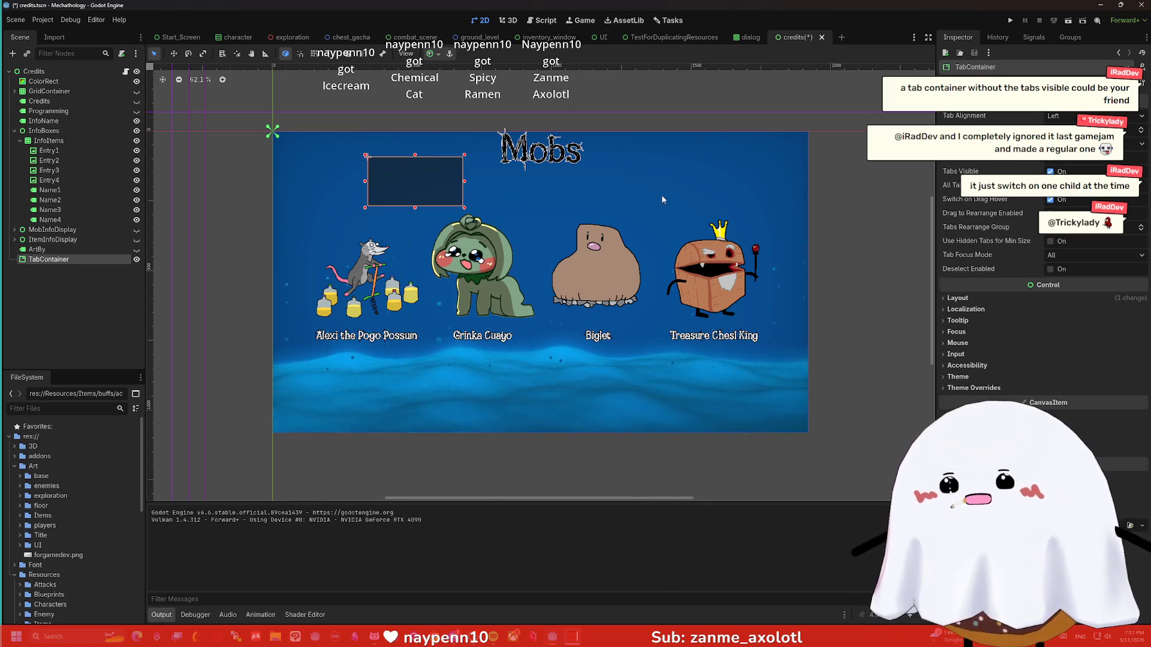
left_click(1141, 130)
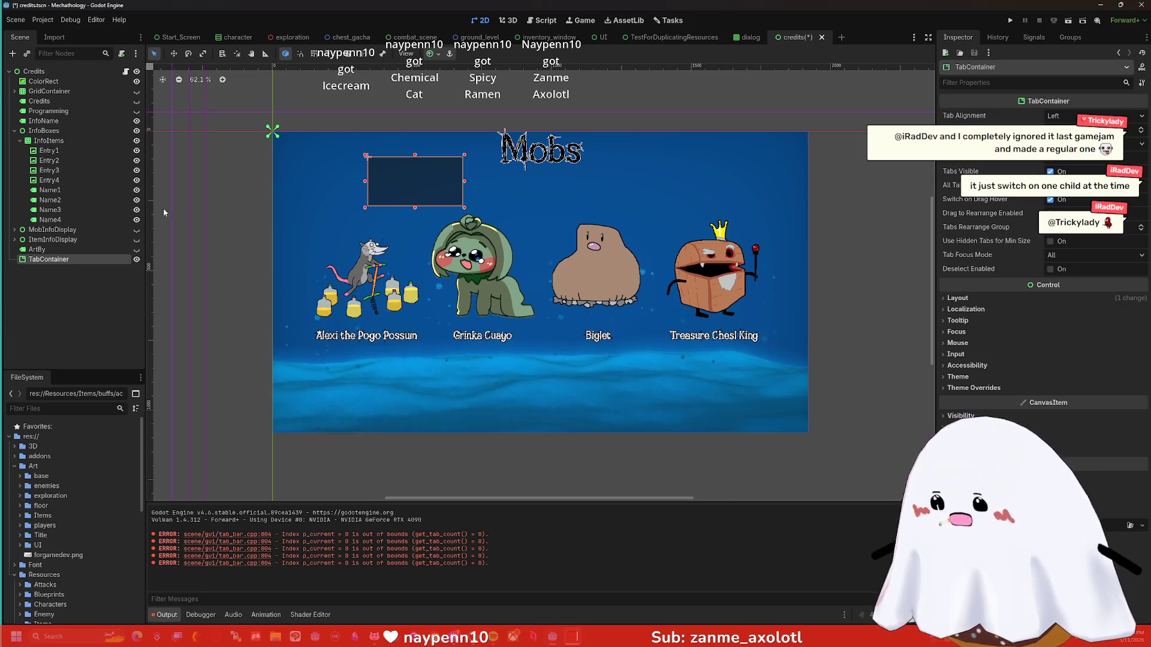
left_click(48, 239)
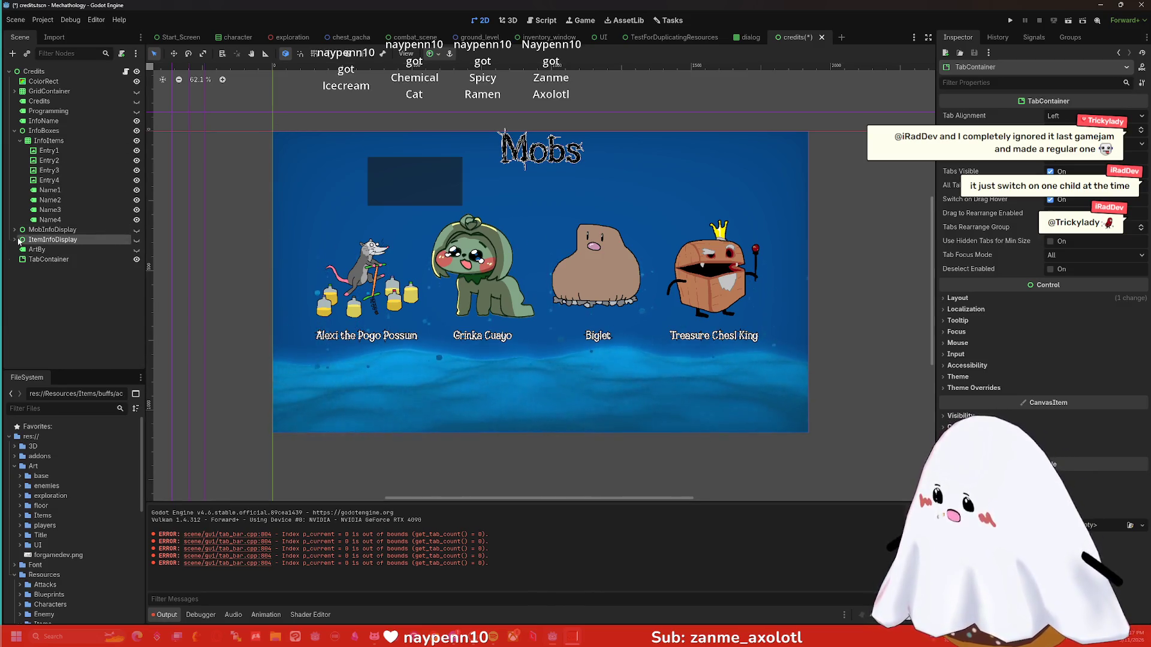
left_click(15, 240)
Browse MobInfoDisplay's children, then select Entry1 through Entry4.
left_click(15, 240)
left_click(14, 230)
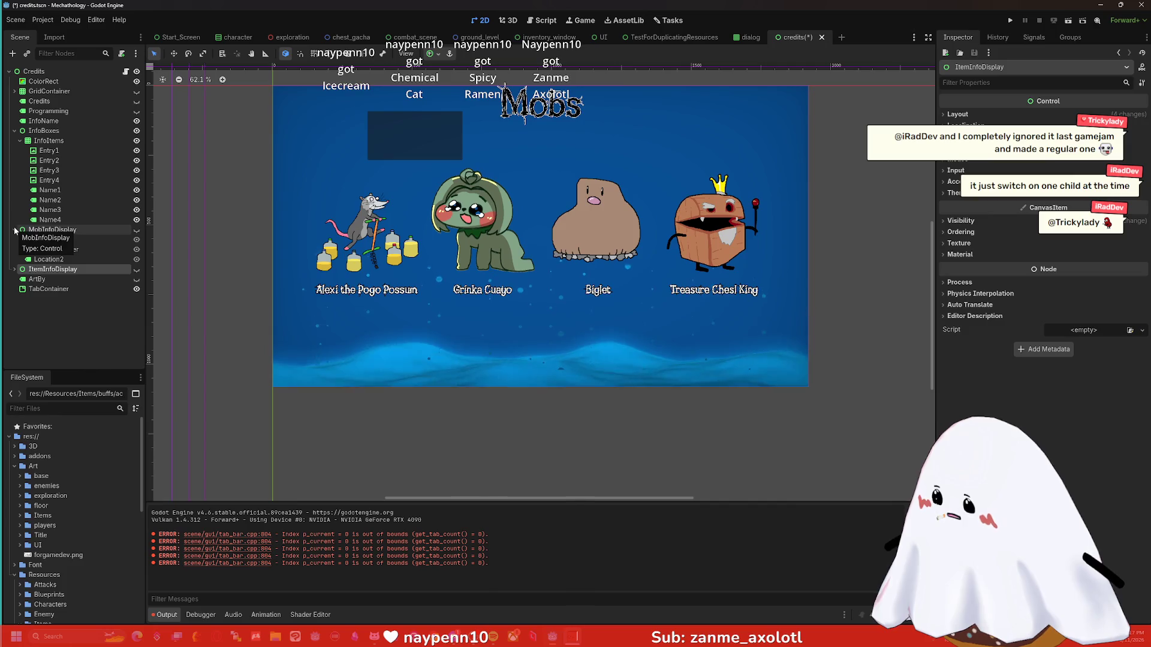
left_click(15, 229)
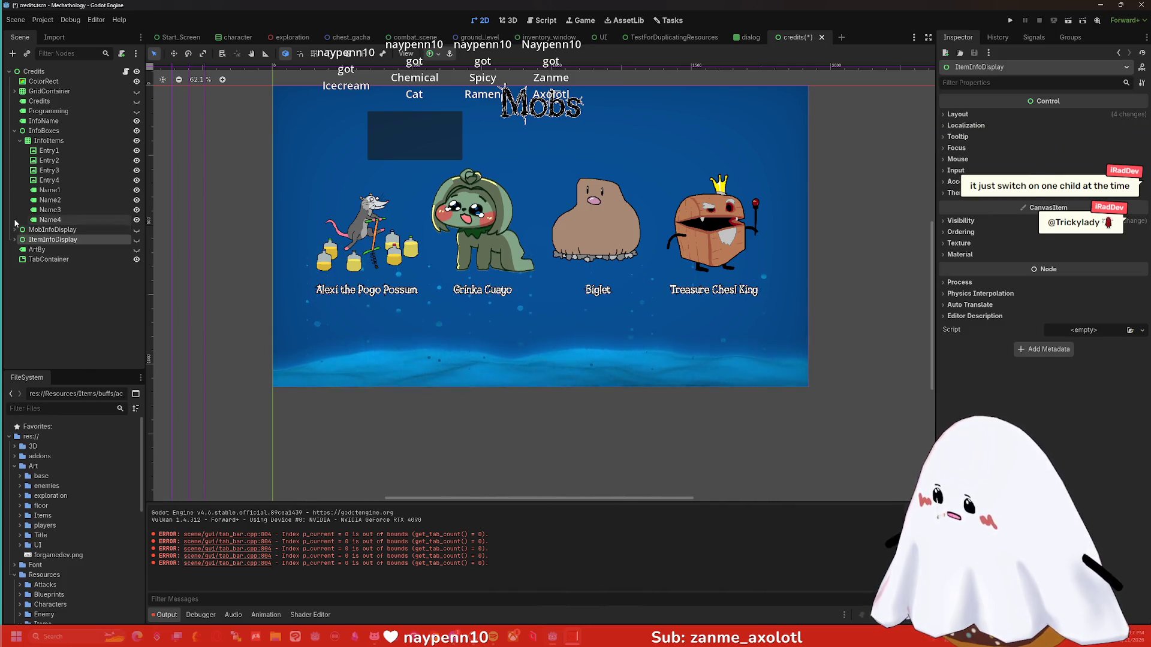
left_click(48, 151)
left_click(49, 180, "shift")
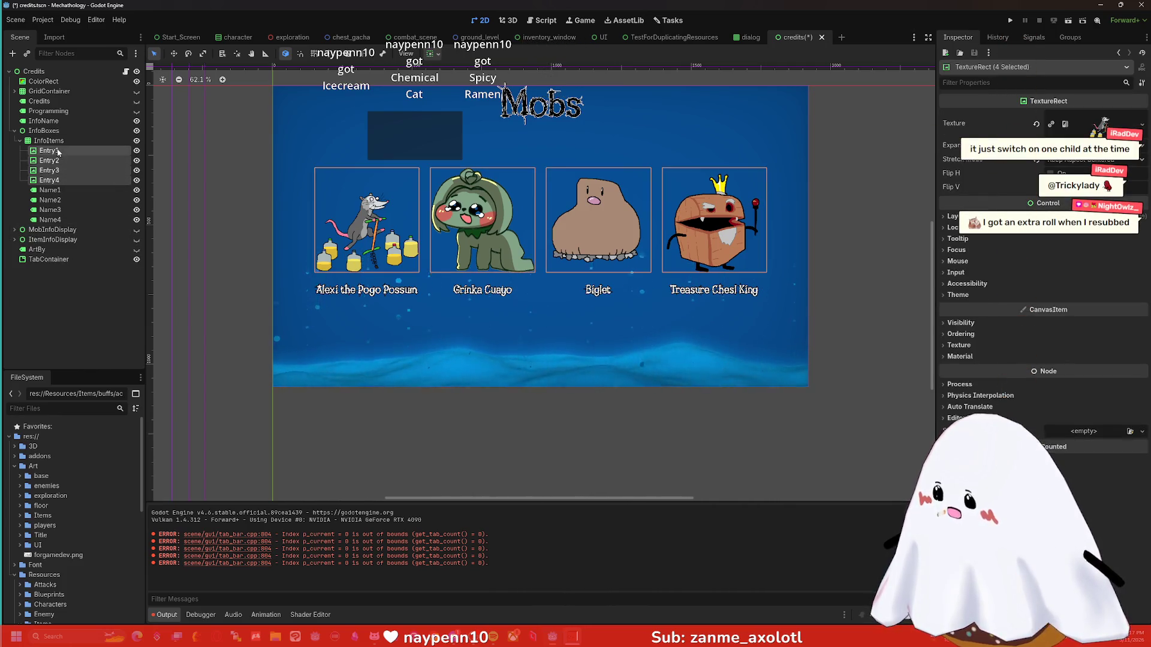
Move Entry1–Entry4 into the TabContainer so they become its tabs.
left_click_drag(49, 180, 78, 264)
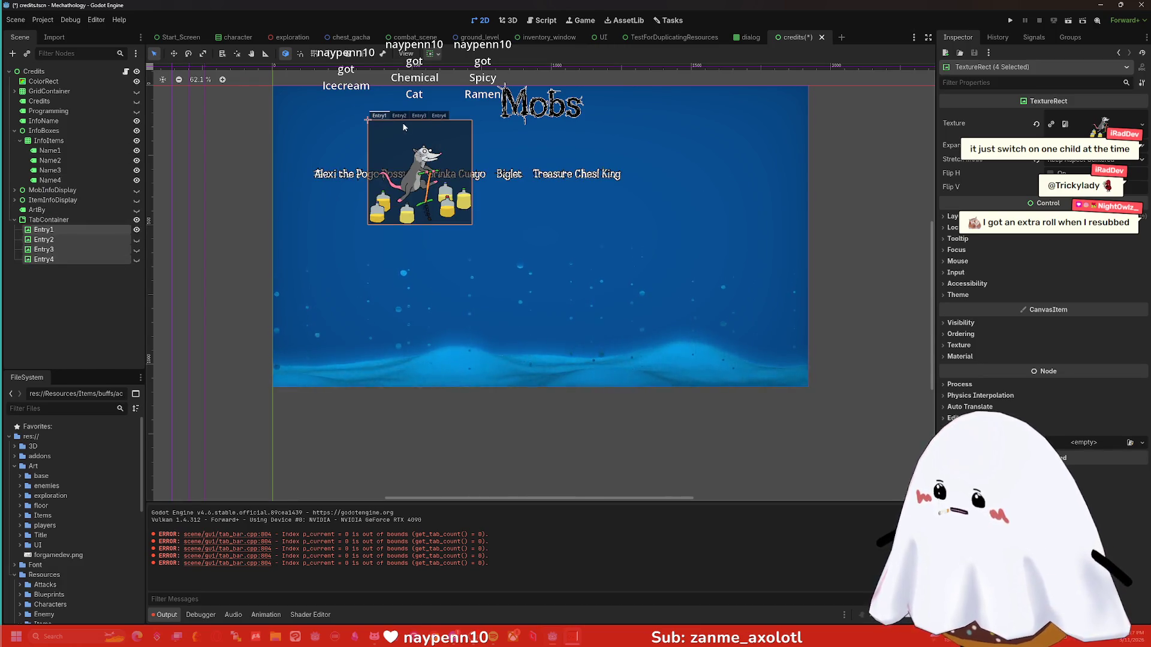
left_click(36, 223)
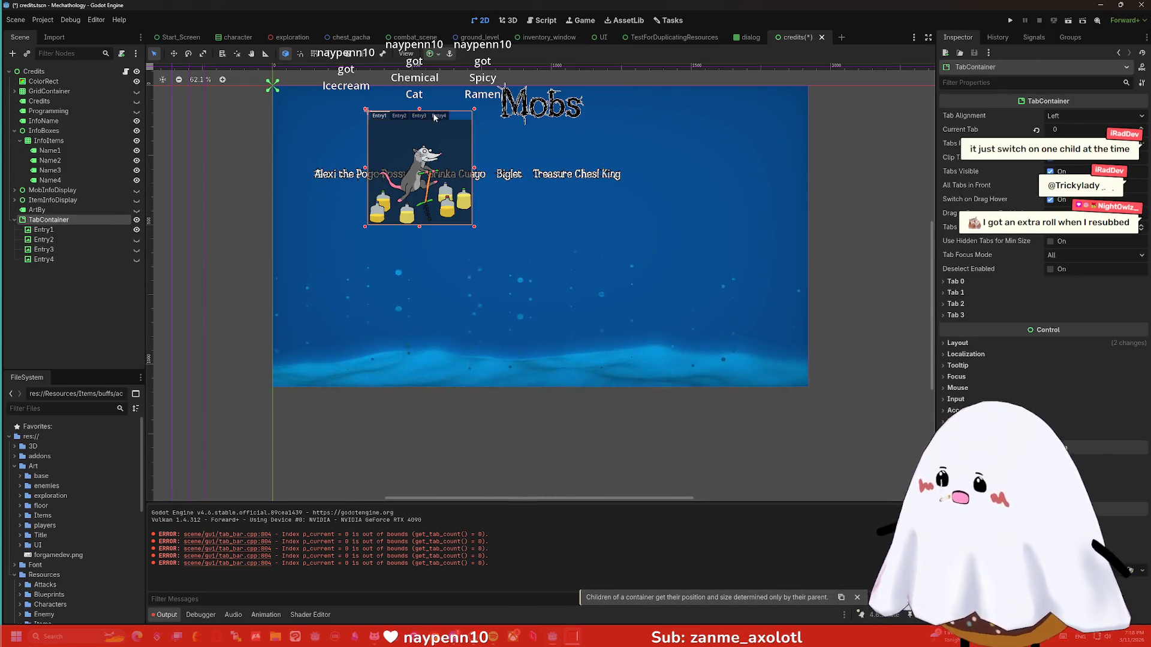
left_click(454, 129)
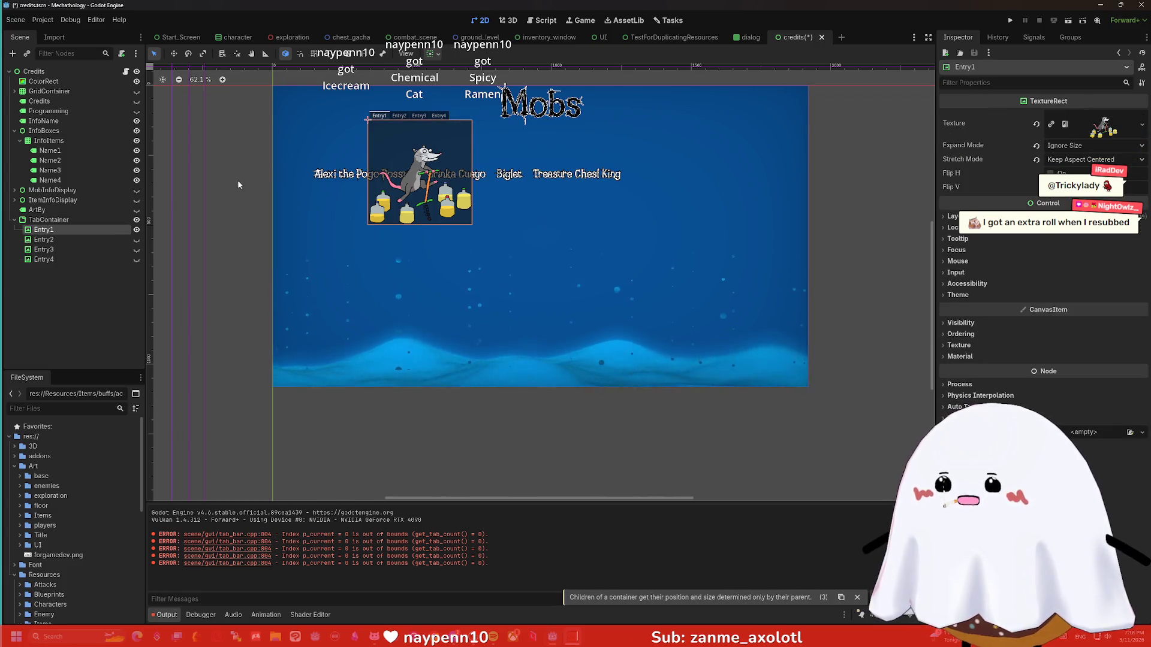
left_click(72, 241)
left_click(70, 231)
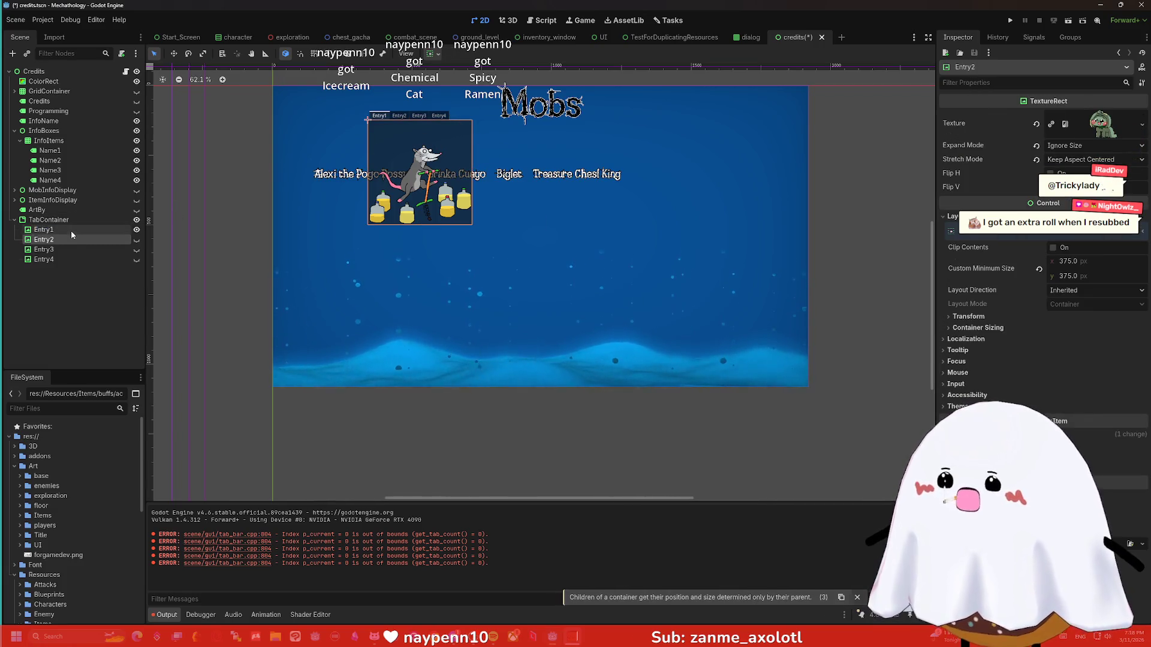
Rename Entry1 to Alexi and Entry2 to ???
left_click(70, 230)
type("exi")
key("Return")
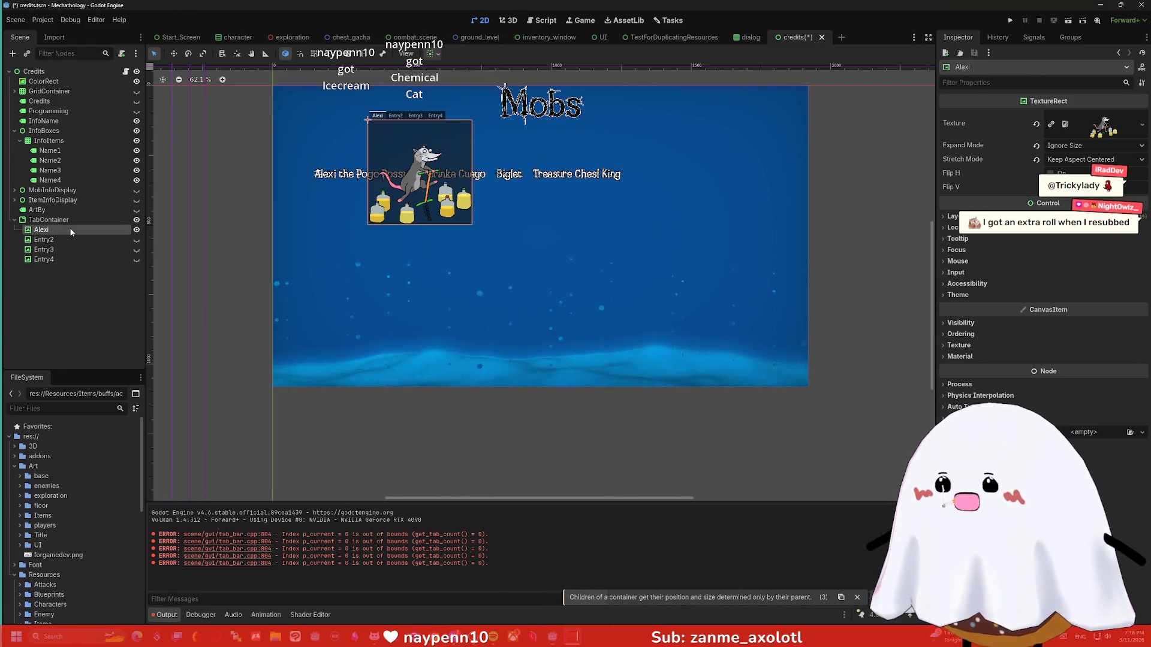
double_click(56, 239)
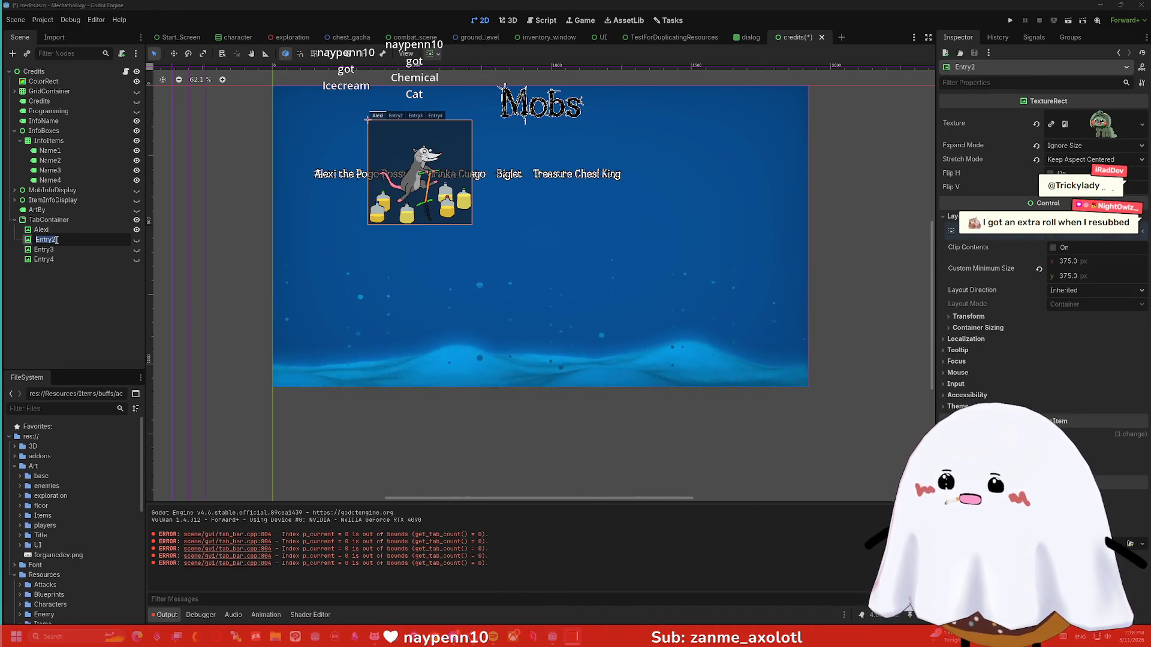
type("???")
key("Return")
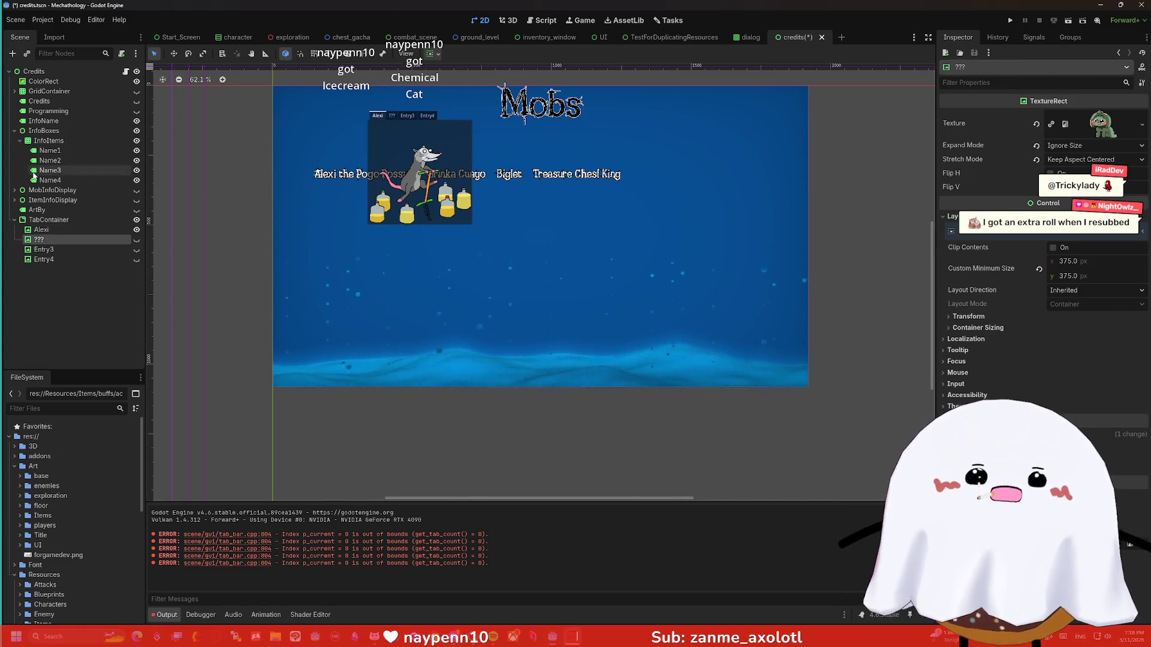
Select the TabContainer, undoing an accidental move of the InfoBoxes content.
left_click(37, 218)
left_click_drag(380, 118, 395, 131)
key("ctrl+z")
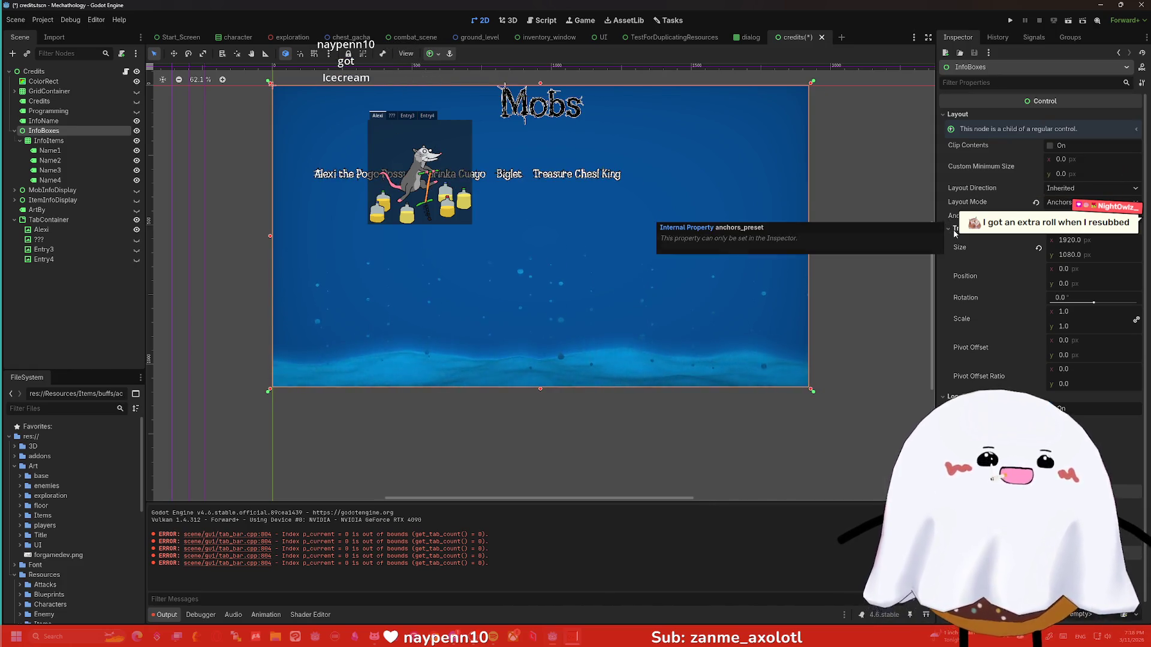
left_click(80, 222)
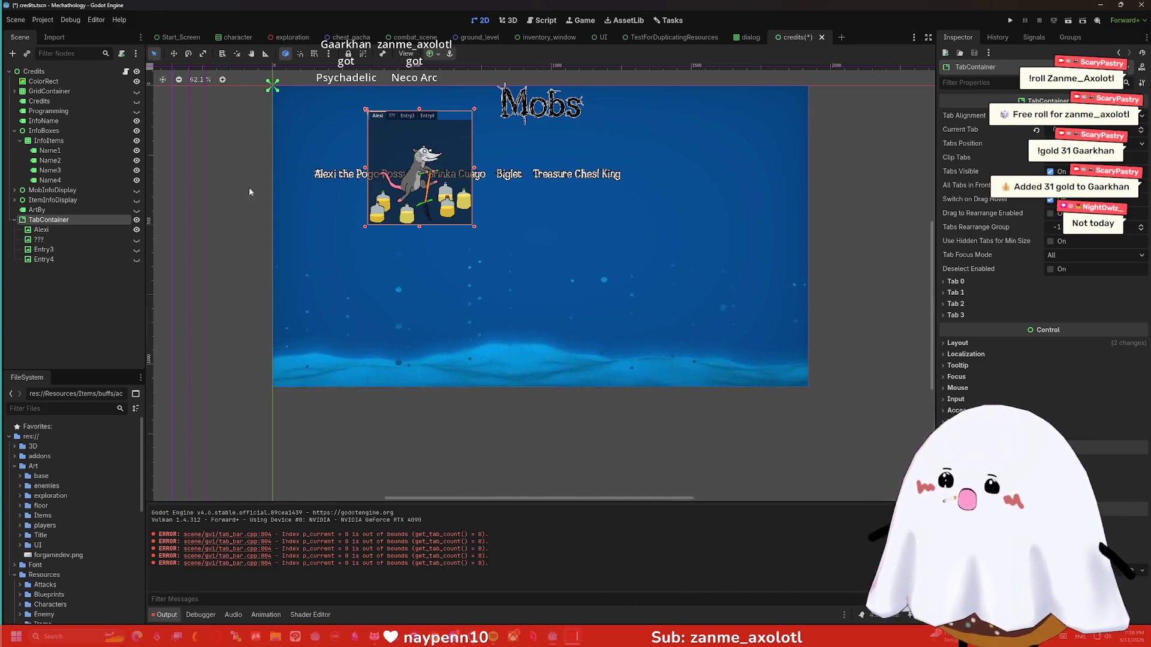
Move the TabContainer down below the row of mob names.
mouse_move(405, 130)
left_mouse_down()
mouse_move(549, 284)
mouse_move(508, 243)
left_mouse_up()
scroll(520, 248, "up", 5)
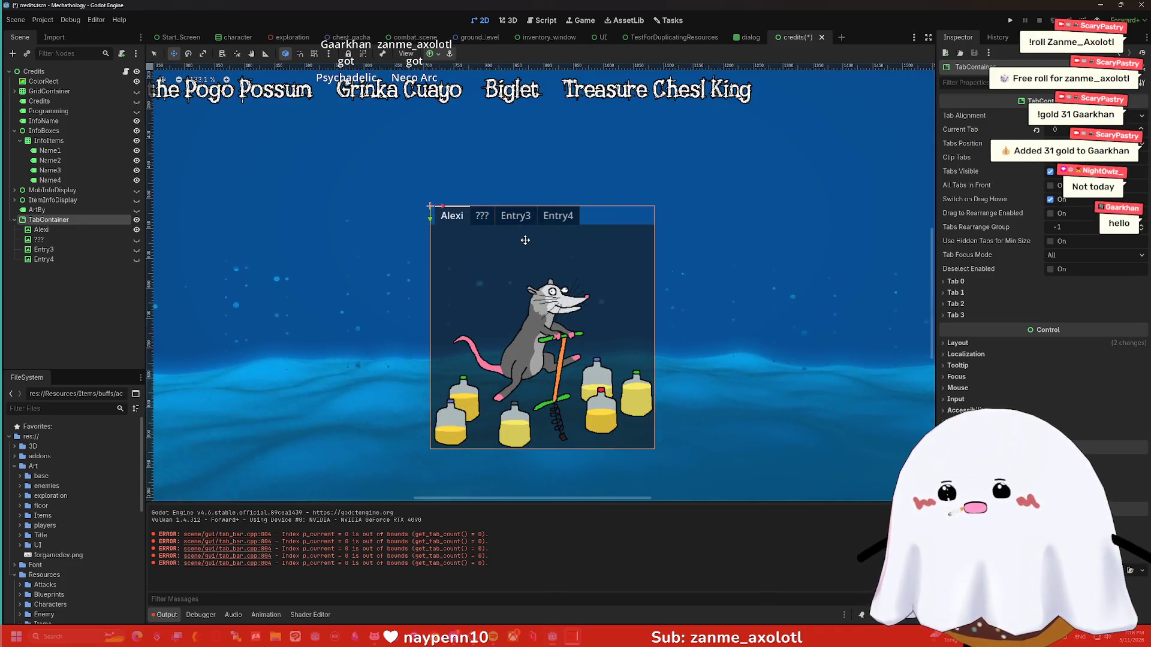
scroll(525, 240, "down", 4)
Select the Alexi through Entry4 tab entries together.
left_click(59, 229)
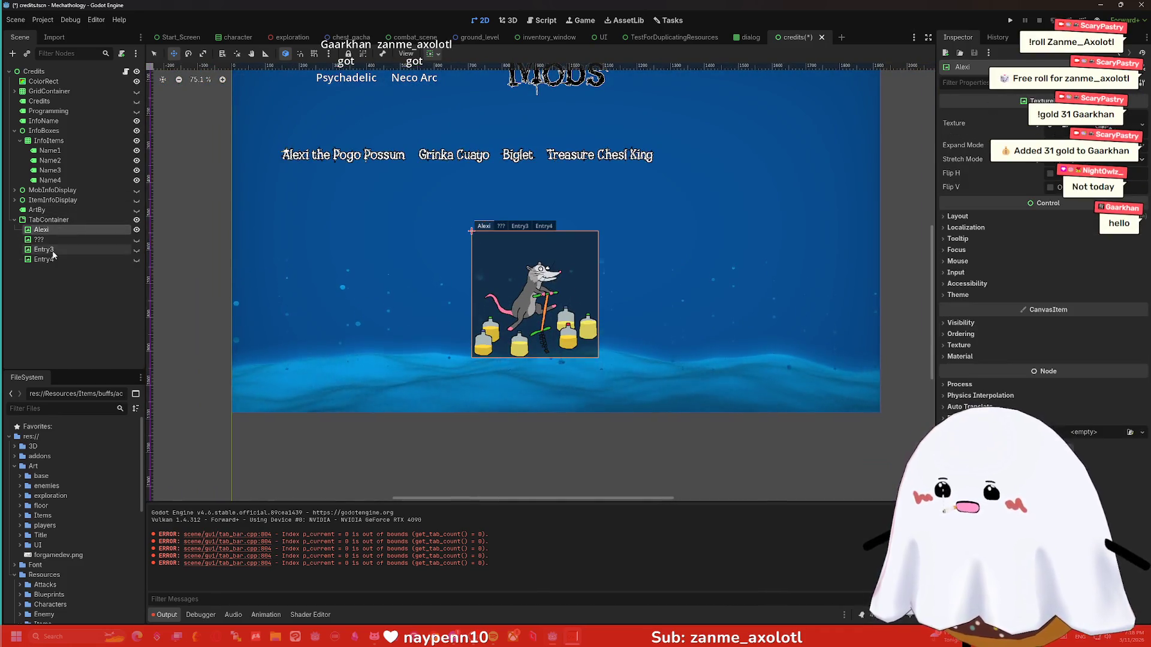
left_click(58, 221)
left_click(42, 230)
left_click(43, 259, "shift")
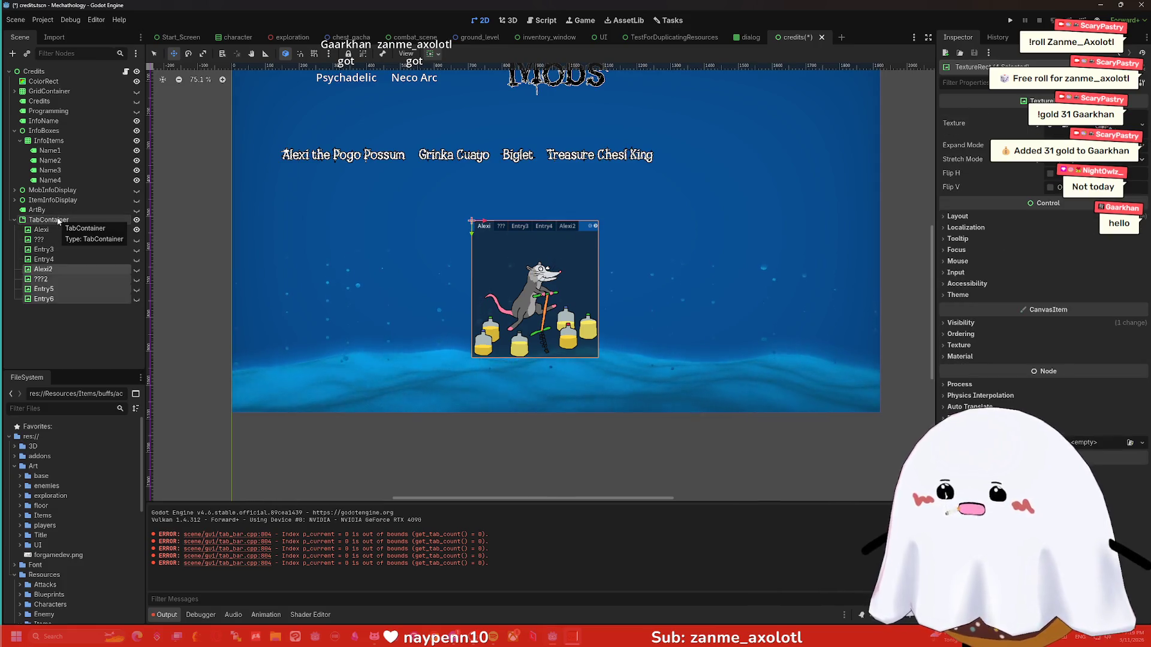
Duplicate the four tab entries and run the credits scene in a game window.
key("ctrl+d")
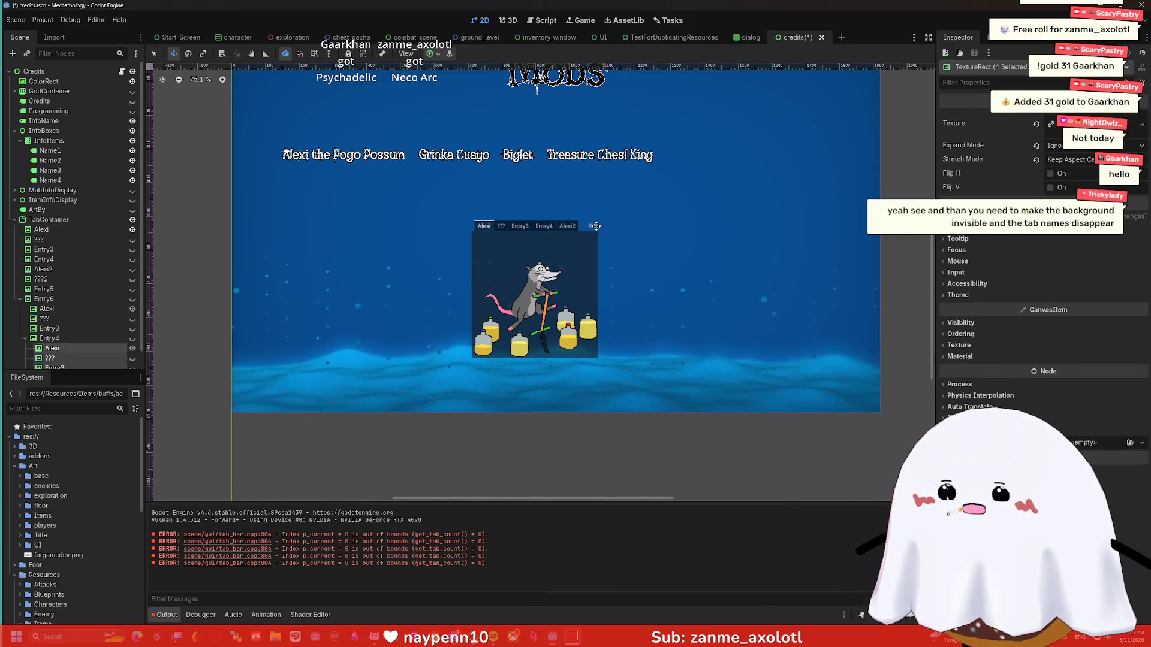
left_click(592, 228)
scroll(584, 226, "up", 10)
scroll(576, 224, "down", 5)
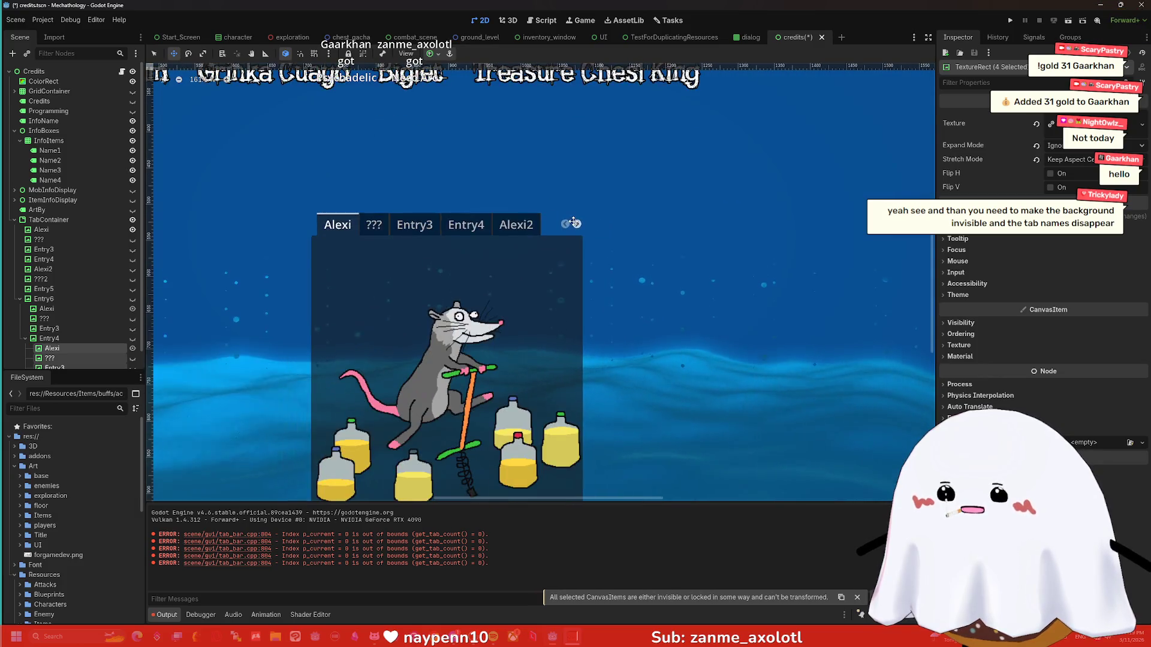
scroll(578, 223, "down", 6)
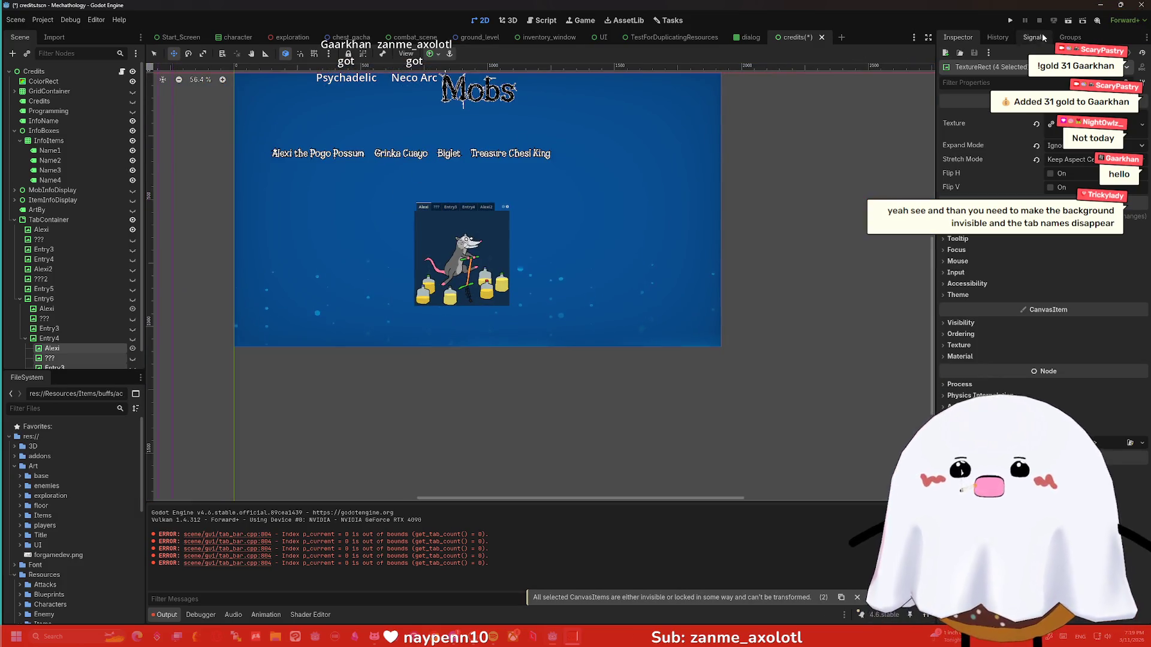
left_click(1069, 21)
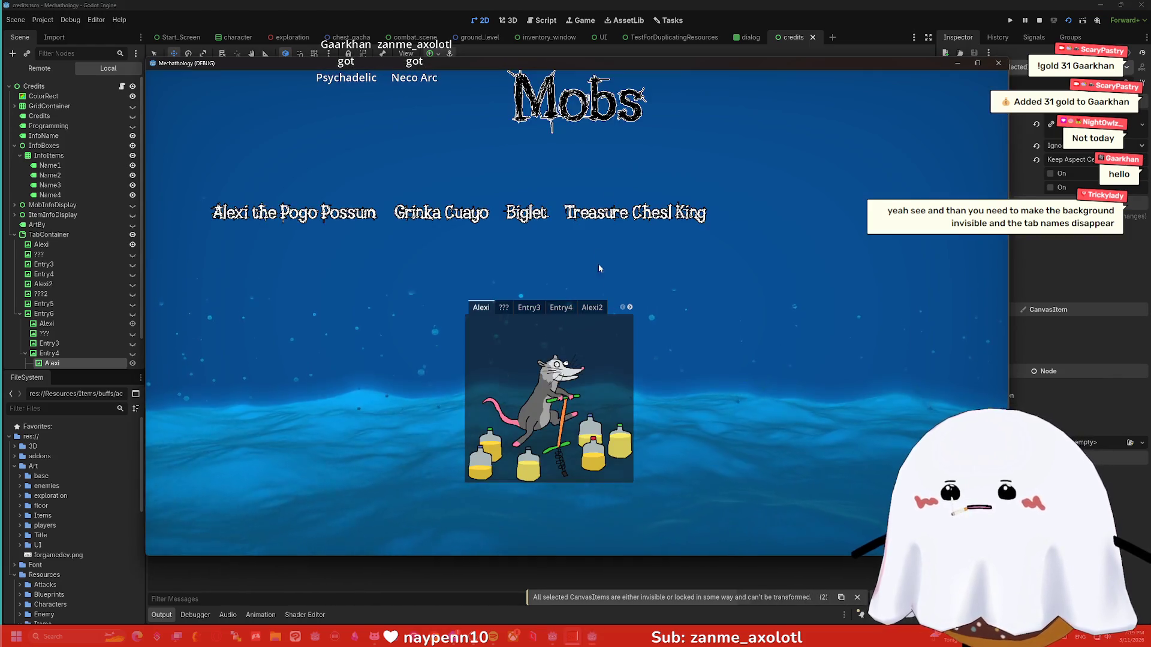
Scroll the tab strip forward to Entry6, then step back through the tabs to Entry4.
left_click(631, 307)
left_click(630, 307)
left_click(630, 307)
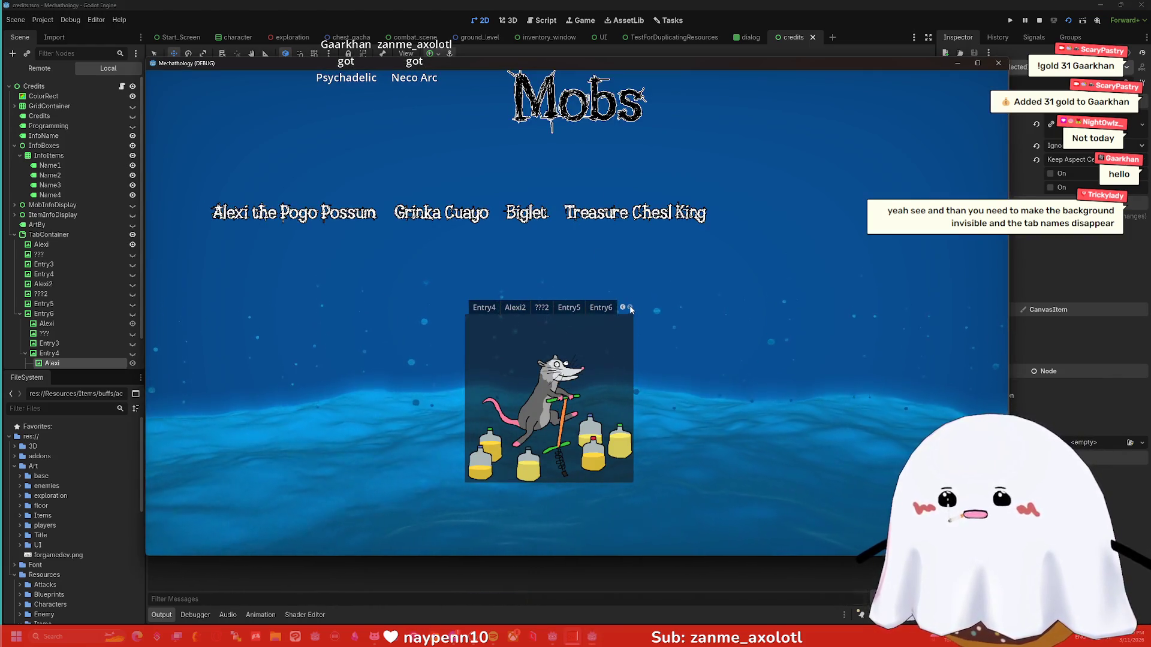
left_click(601, 307)
left_click(572, 308)
left_click(542, 309)
left_click(515, 308)
left_click(483, 307)
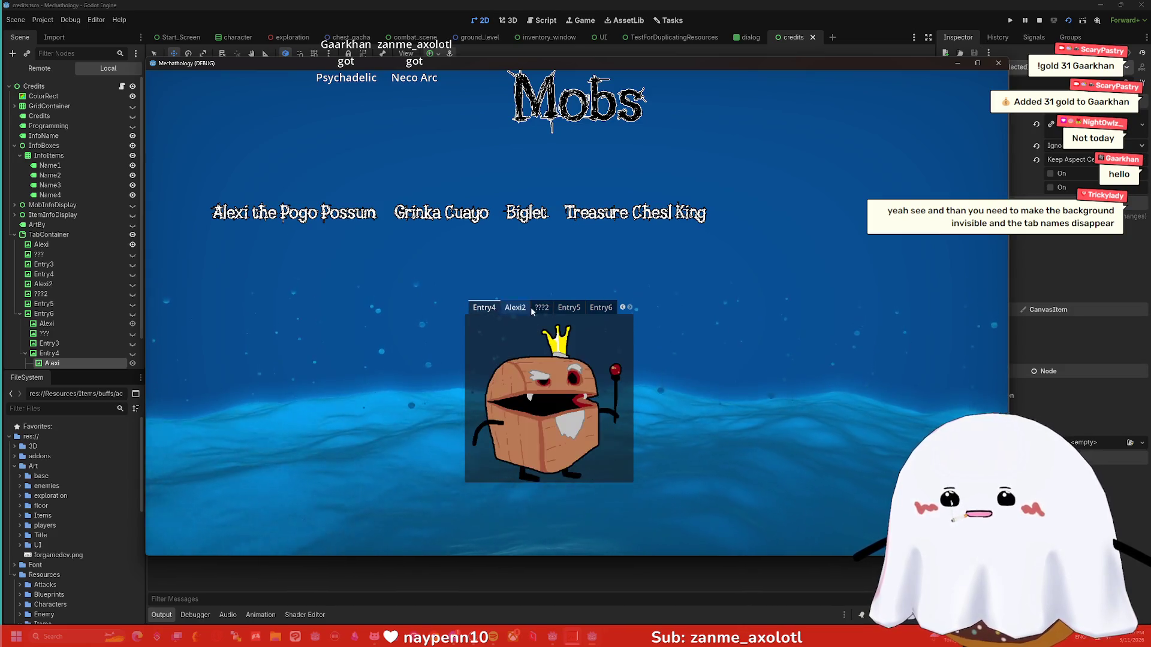
left_click(623, 307)
left_click(624, 307)
left_click(624, 307)
Open the ???, Entry3, Entry4, Alexi2 and Entry5 tabs in turn.
left_click(504, 307)
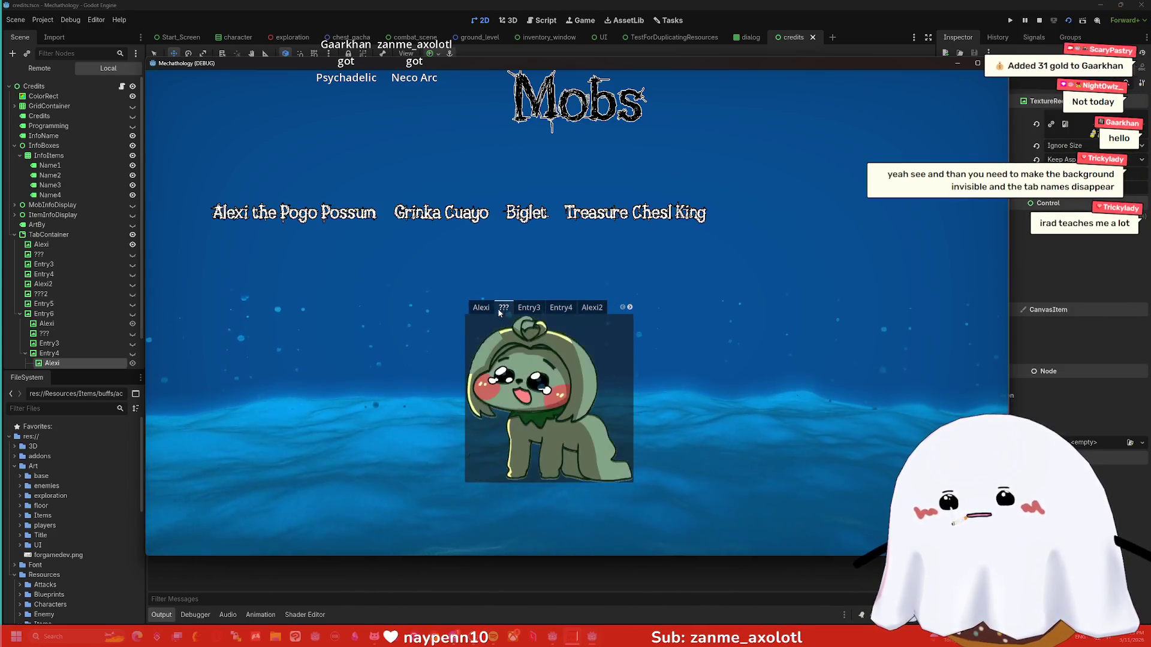
left_click(517, 309)
left_click(562, 308)
left_click(592, 309)
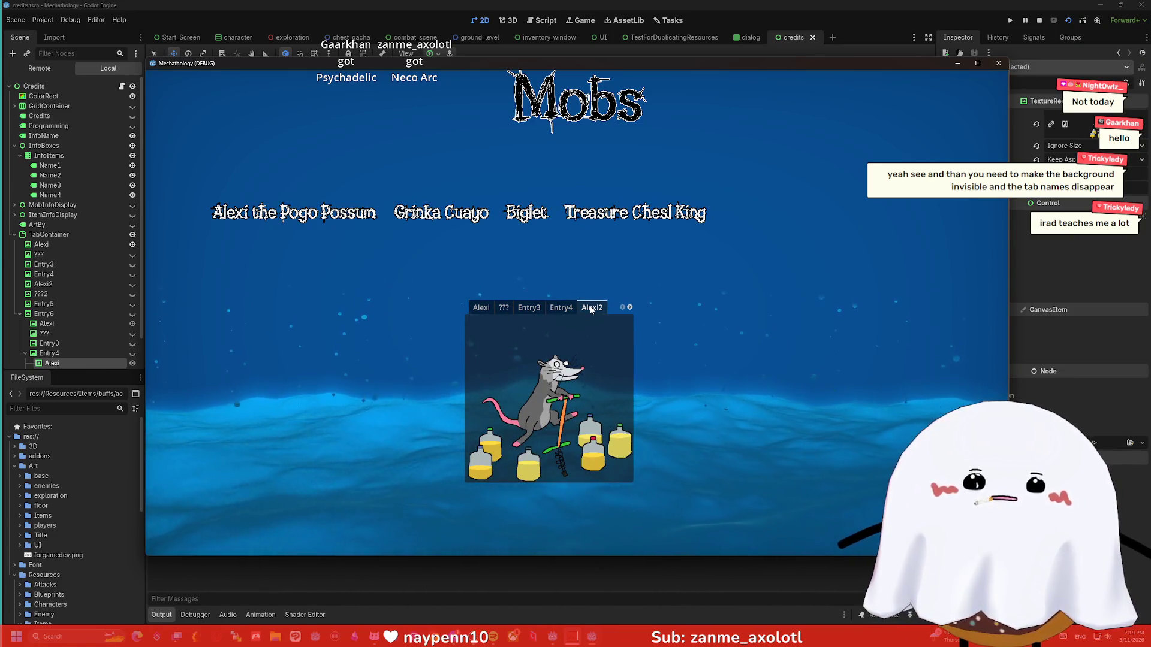
left_click(629, 308)
left_click(629, 307)
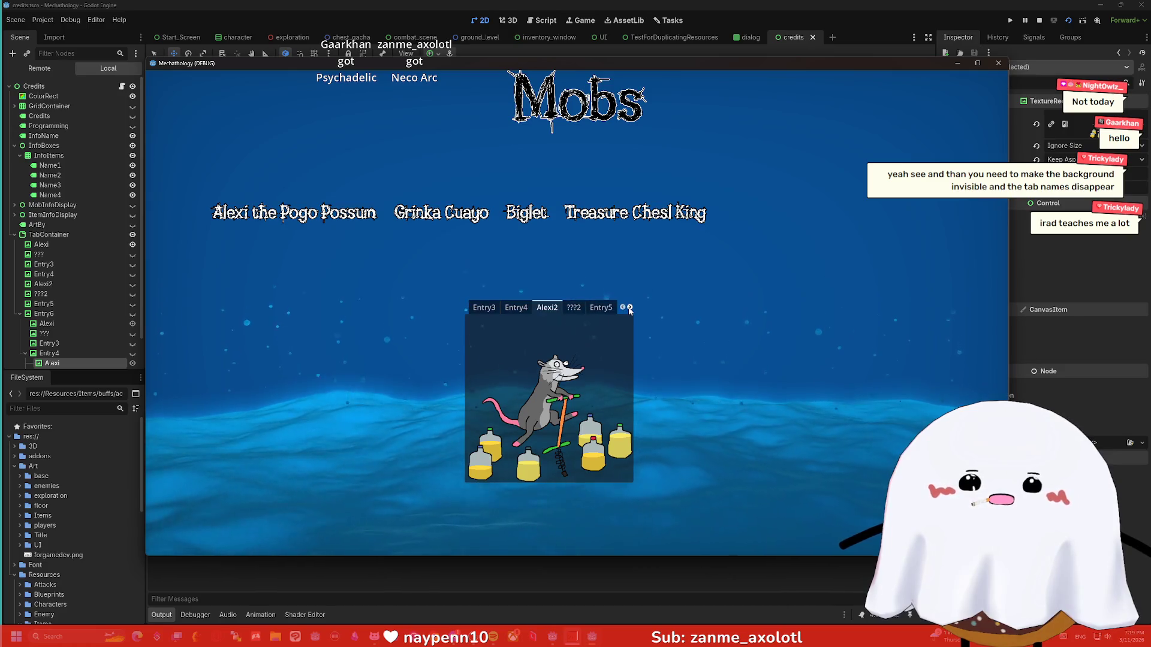
left_click(593, 308)
left_click(630, 307)
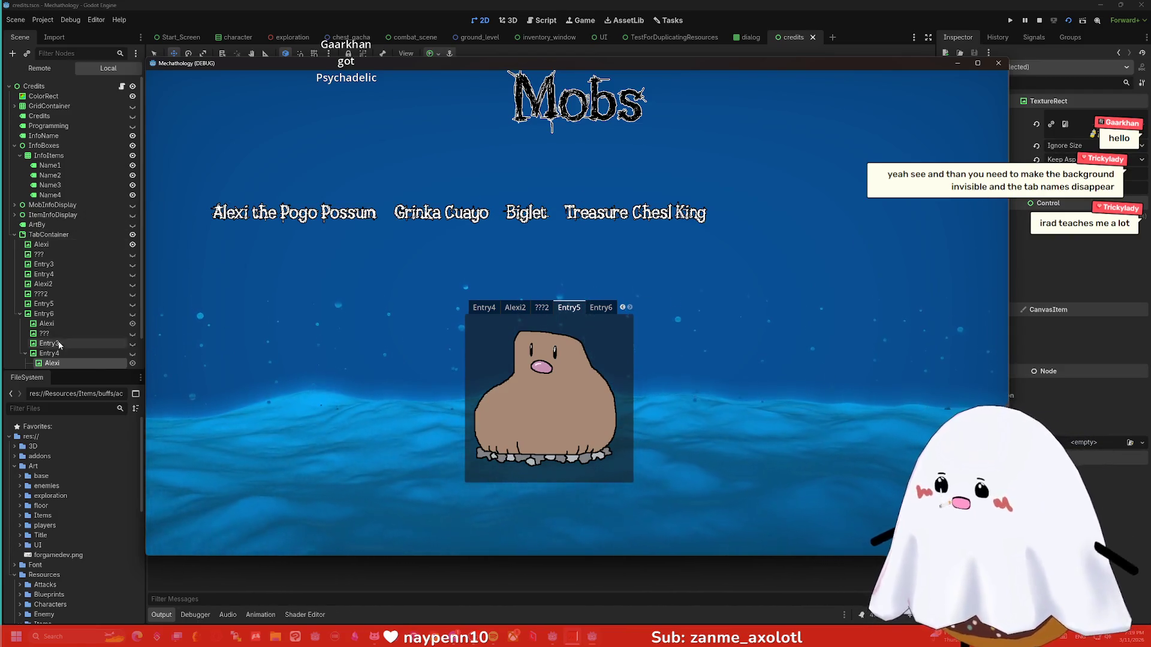
scroll(67, 280, "down", 2)
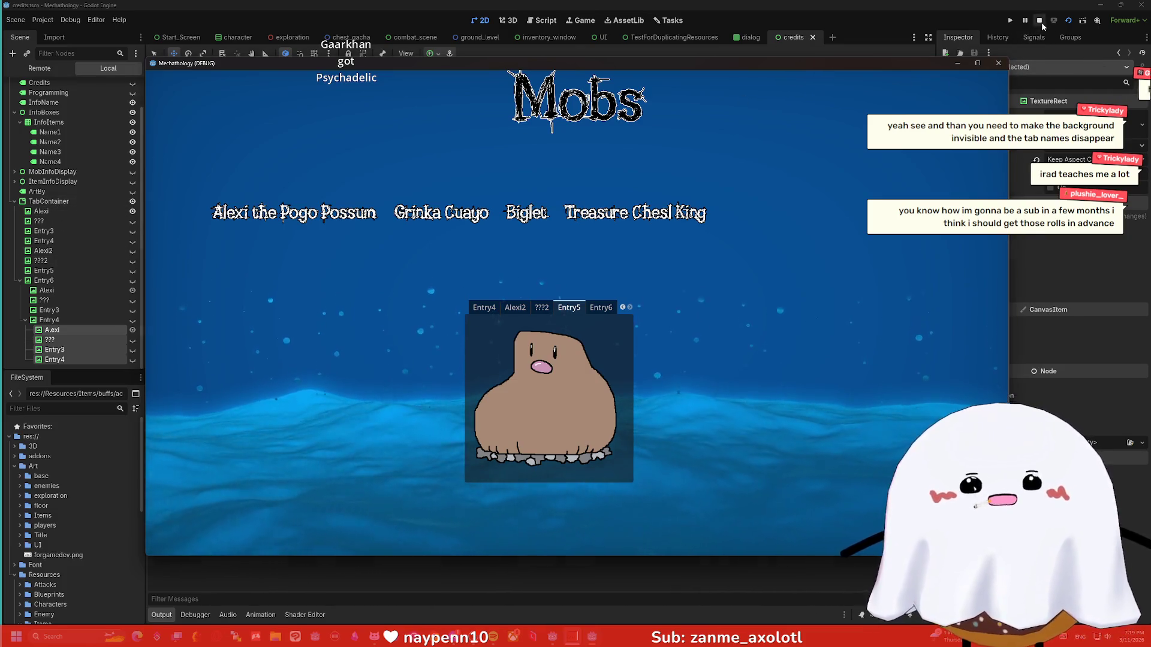
Stop the game and move Entry6's children directly under the TabContainer.
left_click(1040, 21)
left_click(60, 282)
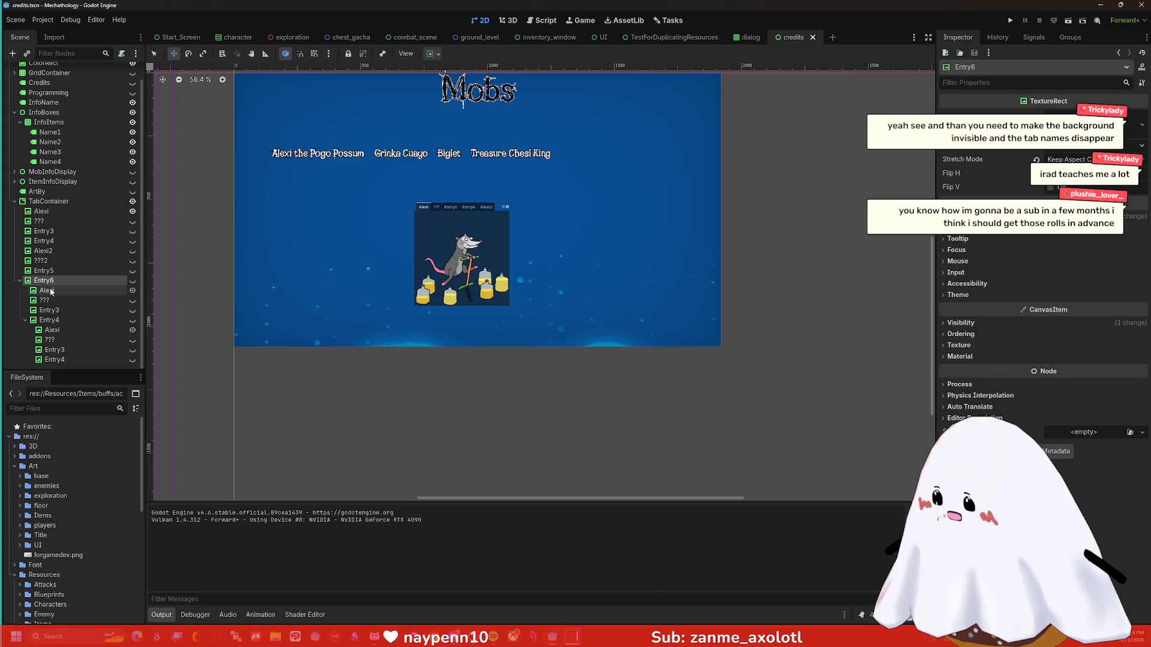
left_click(48, 290)
left_click(57, 360, "shift")
left_click_drag(51, 294, 45, 202)
Move Entry8's four children under the TabContainer and select it.
left_click(46, 329)
left_click(49, 360, "shift")
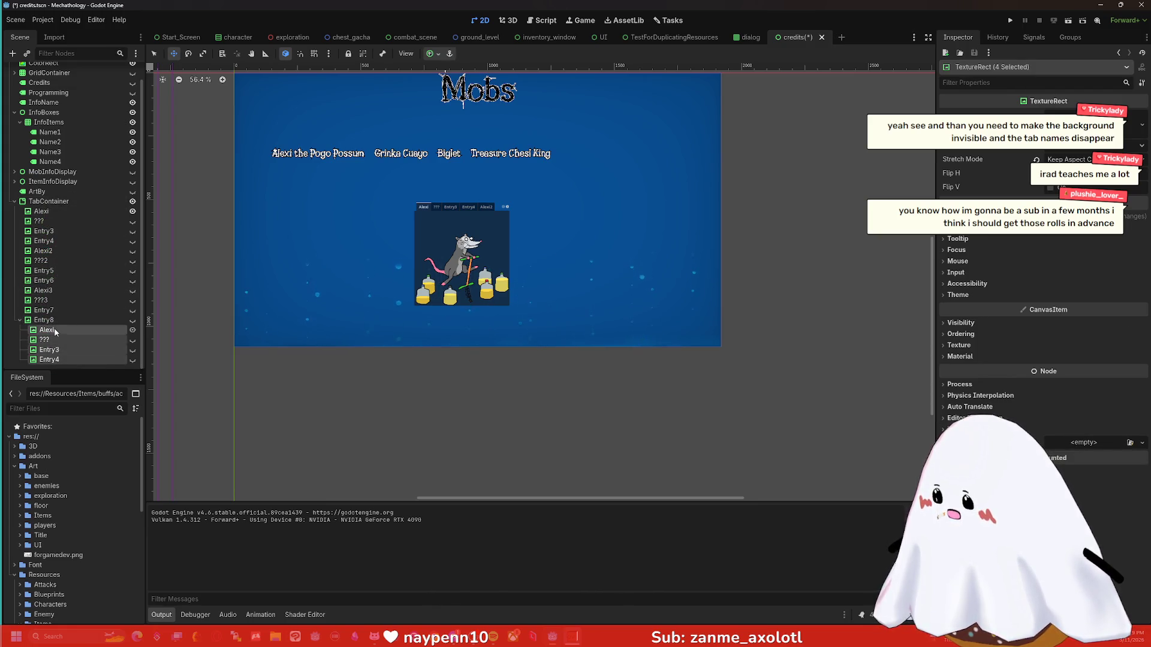
left_click_drag(49, 357, 50, 204)
left_click(50, 203)
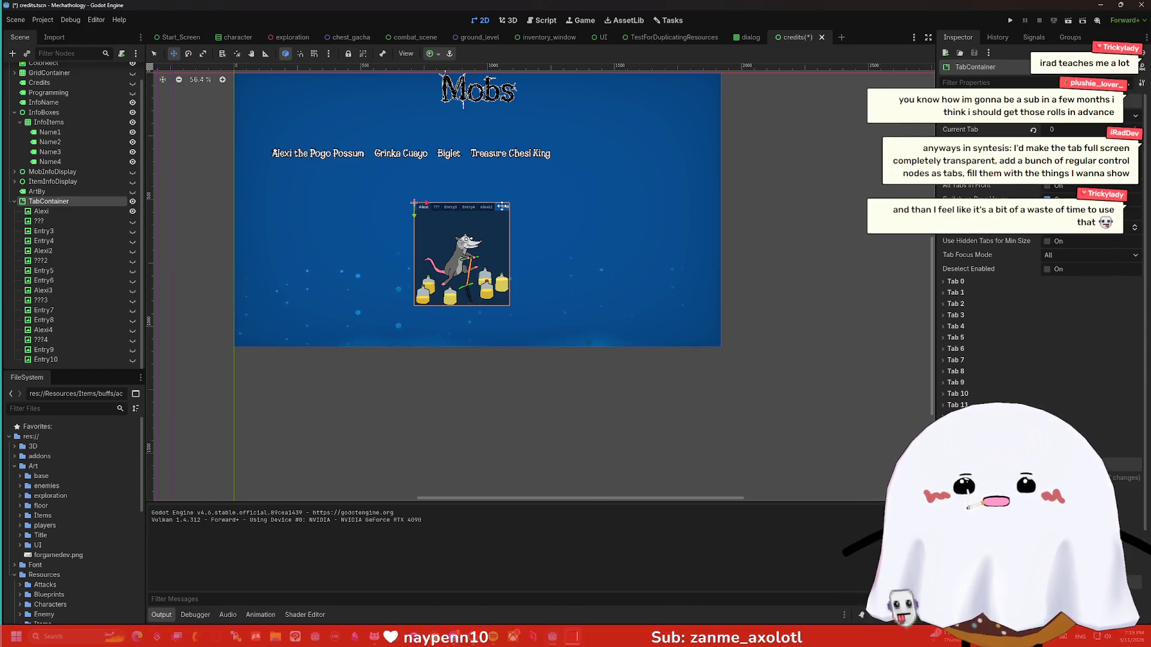
Try setting Tabs Position to Bottom, then undo to keep the tabs at Top.
scroll(1019, 237, "down", 3)
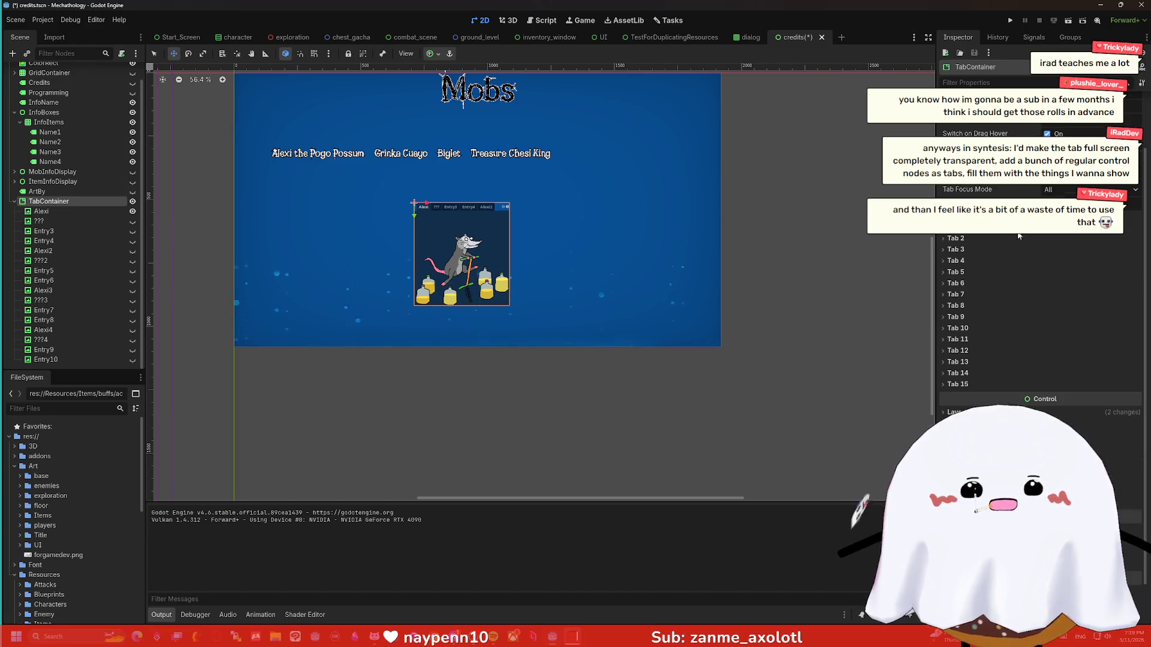
scroll(989, 236, "up", 3)
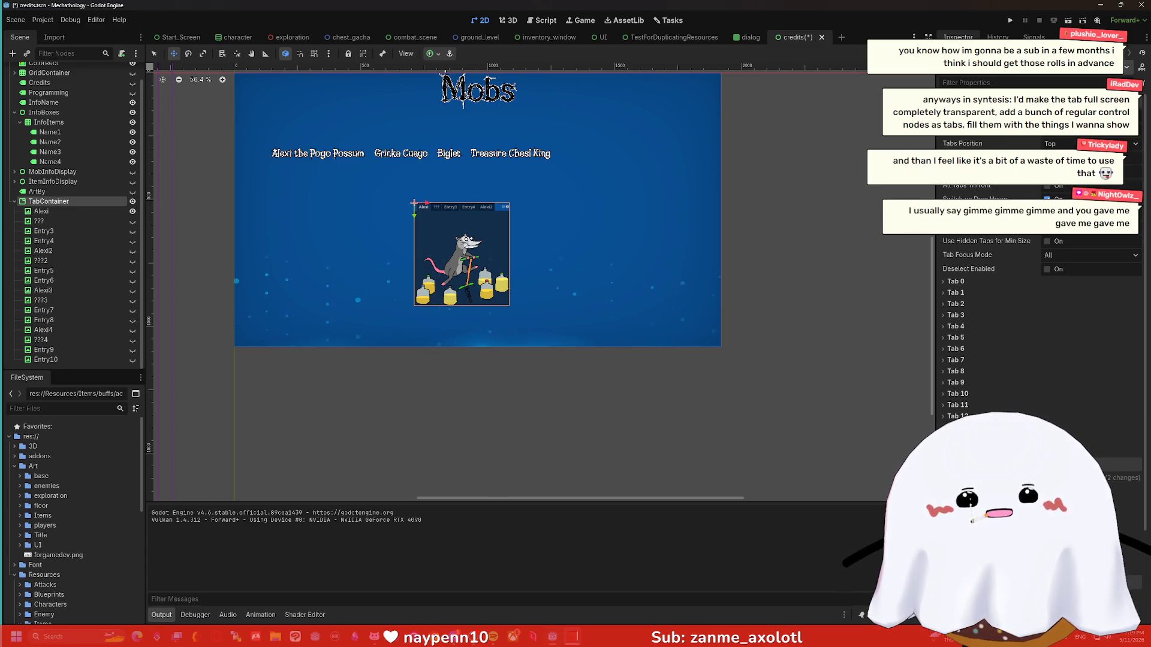
left_click(1061, 132)
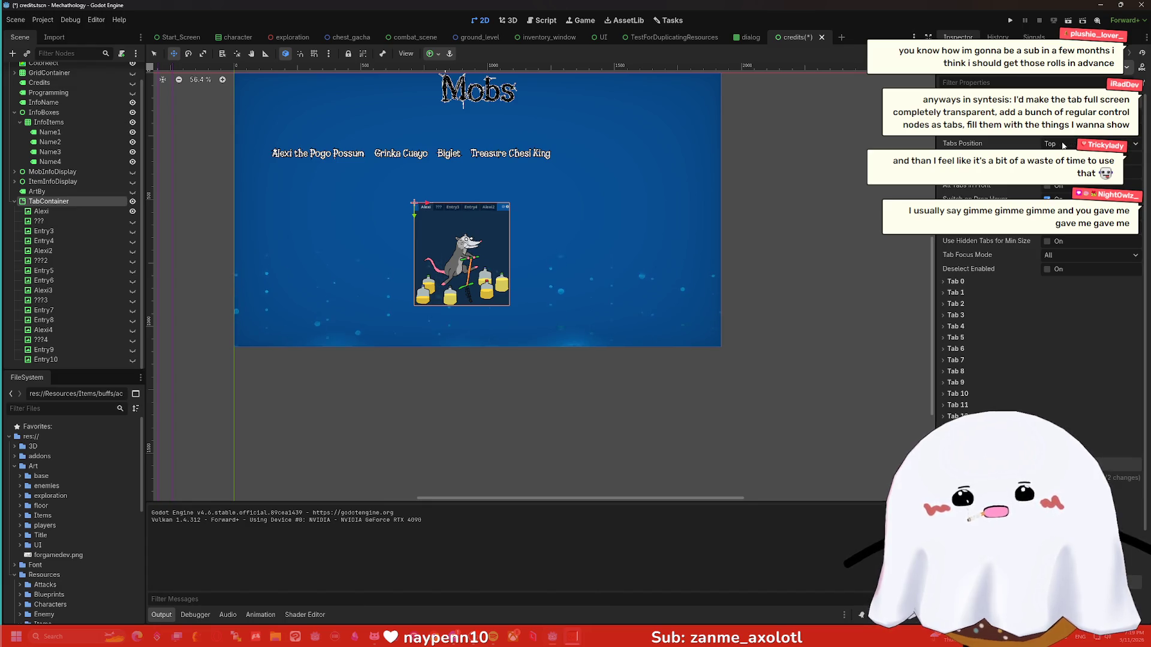
scroll(560, 193, "down", 1)
scroll(467, 207, "up", 9)
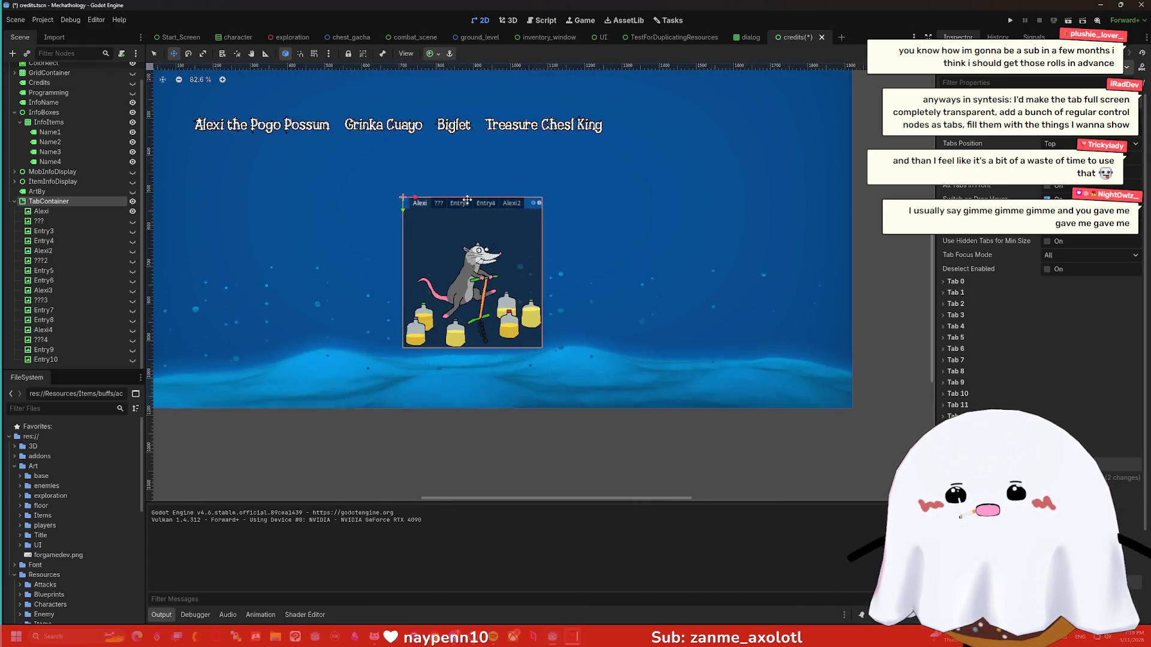
left_click(1085, 132)
left_click(1067, 142)
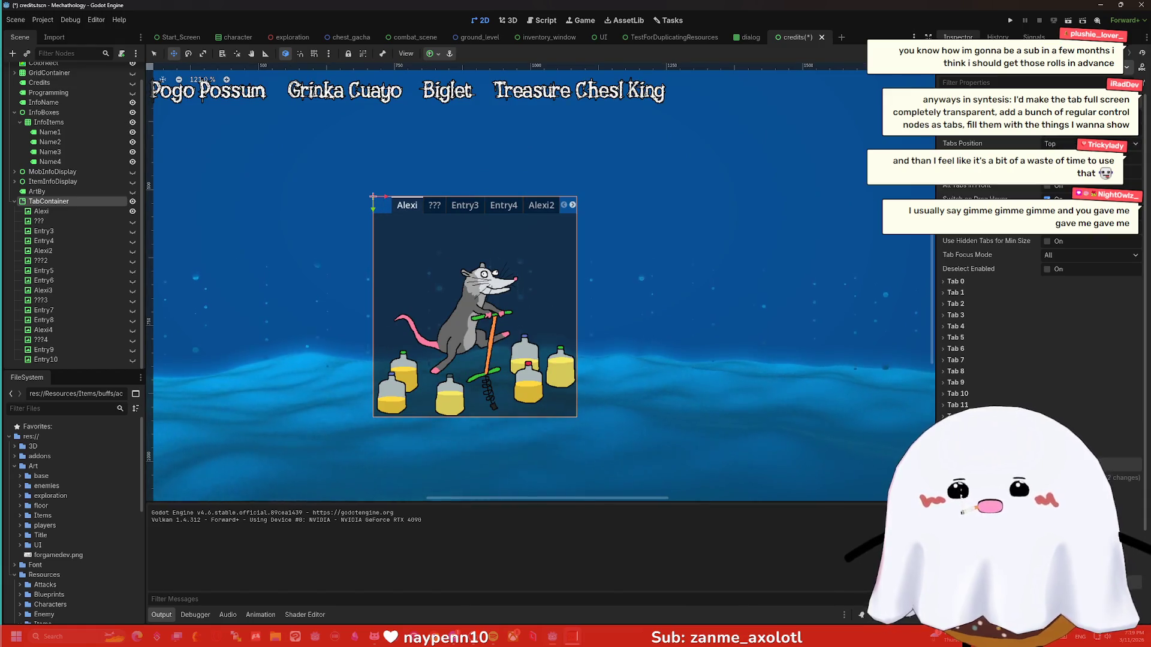
left_click(1074, 144)
left_click(1067, 169)
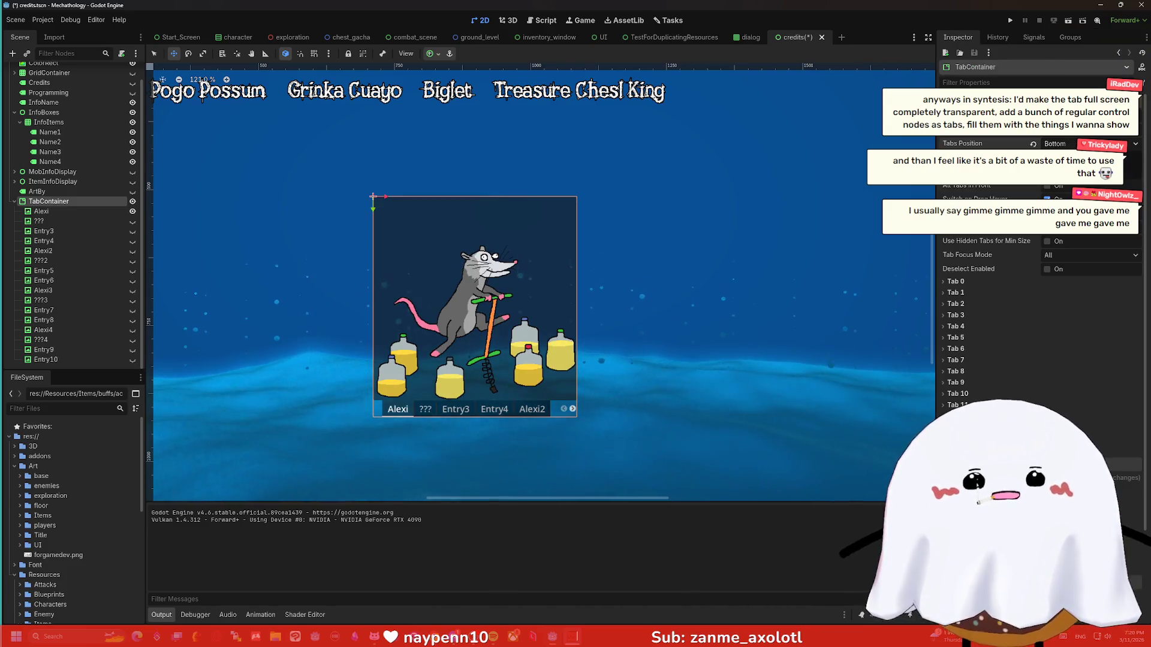
key("ctrl+z")
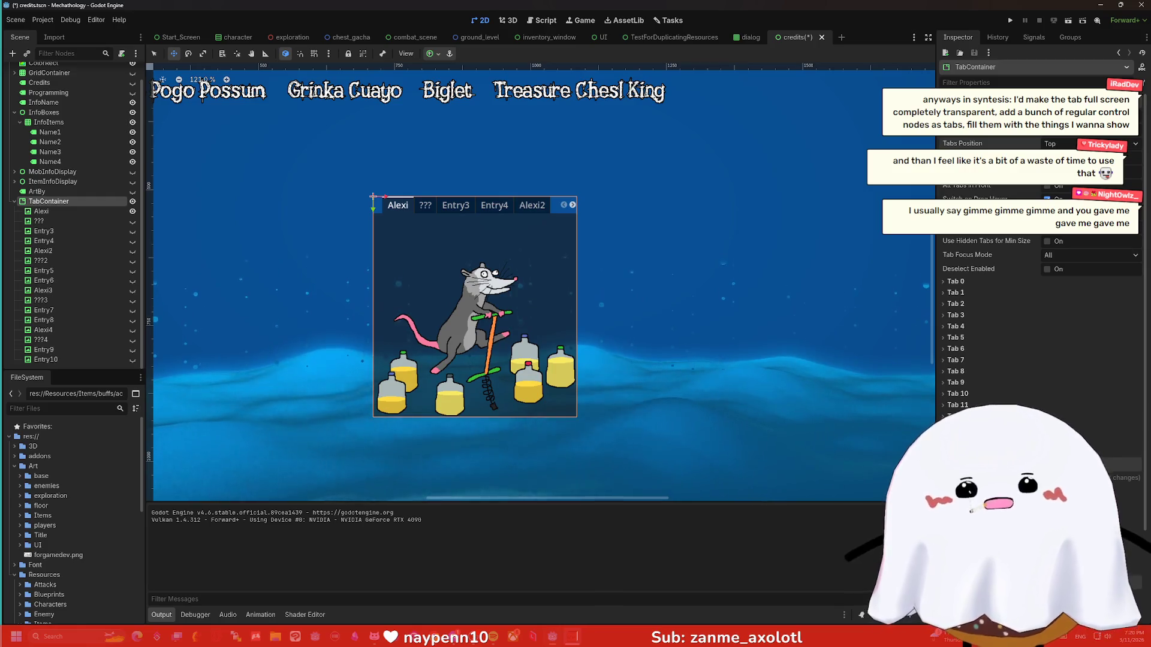
Enable All Tabs in Front and expand the Localization settings.
left_click(1059, 188)
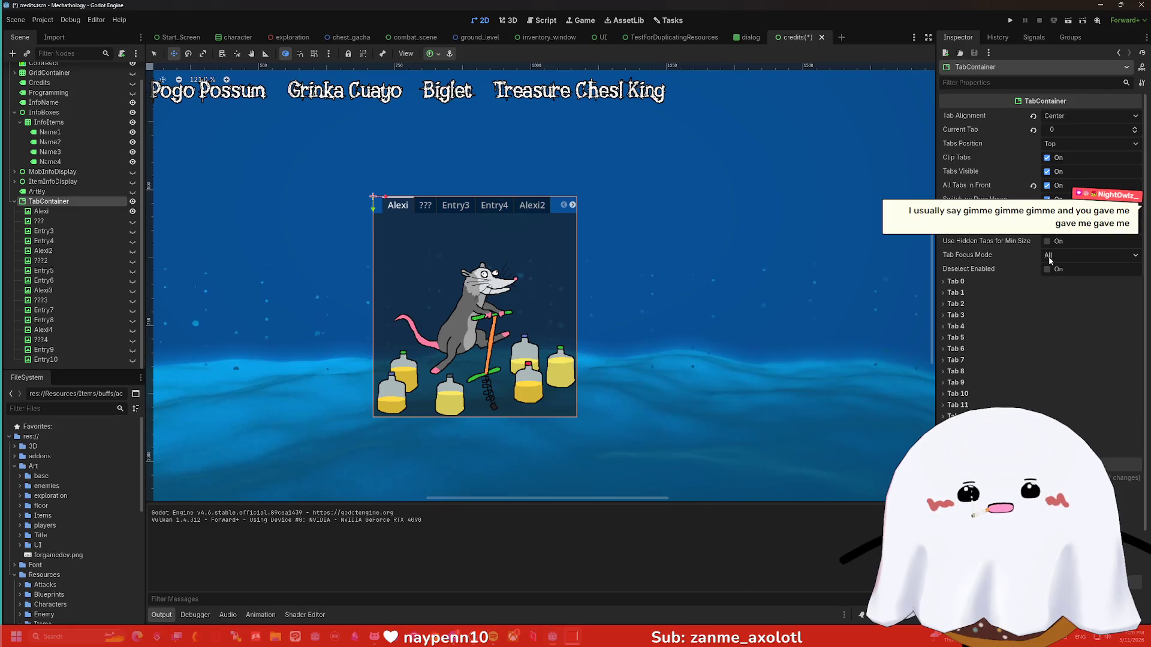
scroll(1038, 264, "down", 4)
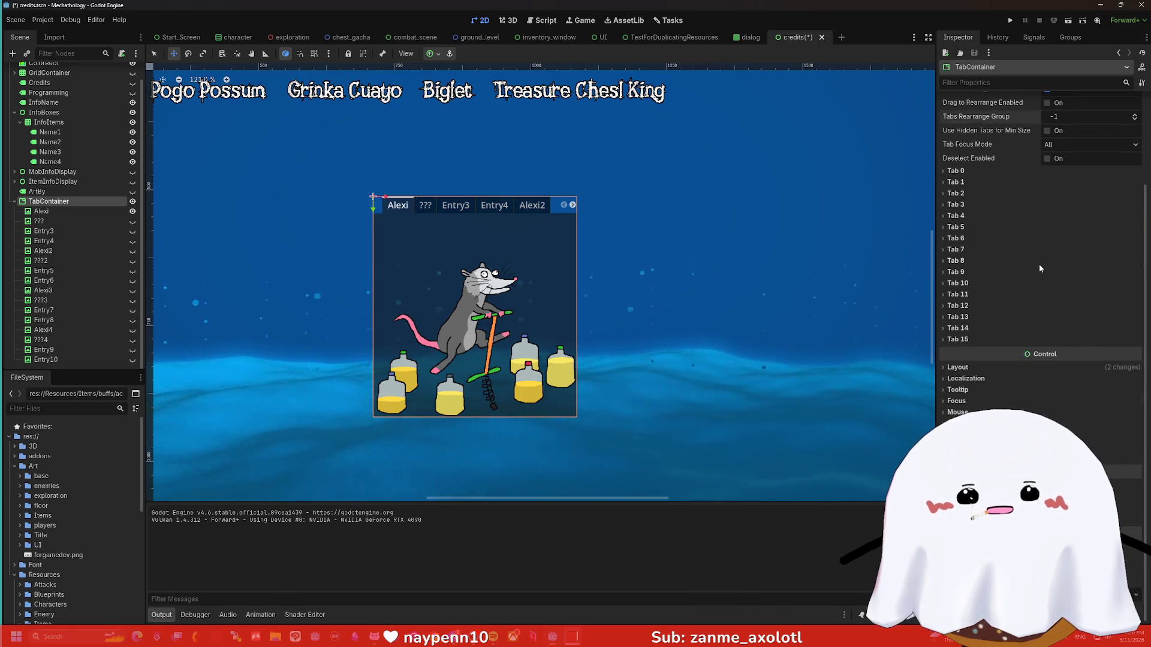
left_click(968, 369)
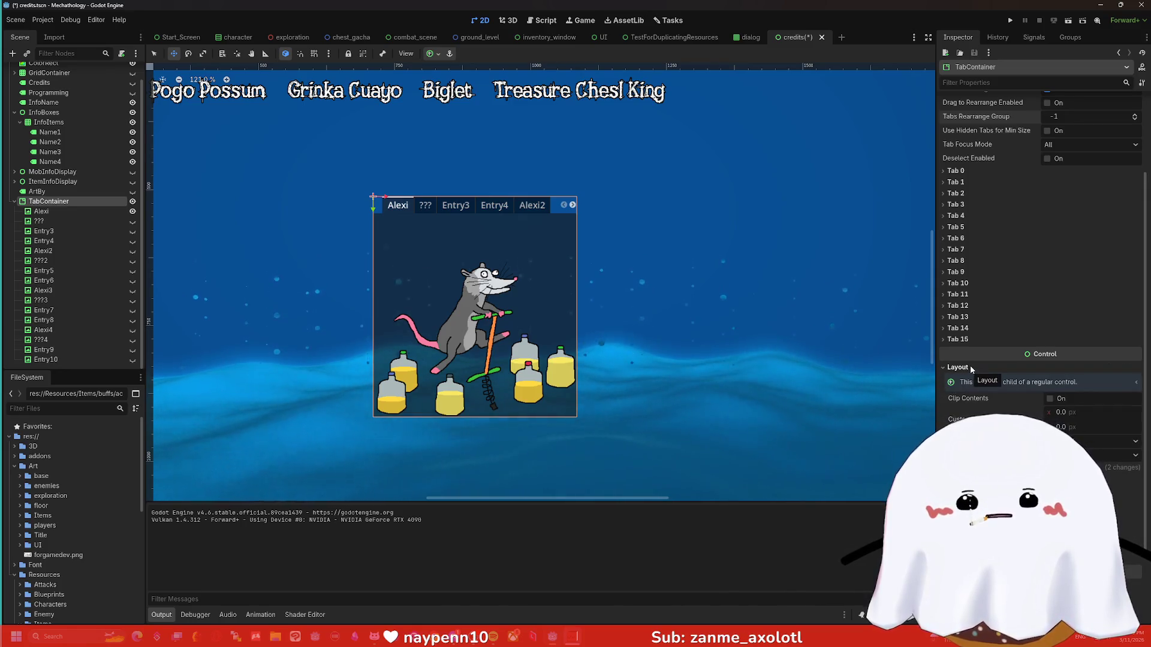
left_click(970, 370)
left_click(972, 379)
Collapse Localization and enable Clip Tabs so all tabs from Alexi to Entry10 show in one row.
left_click(971, 379)
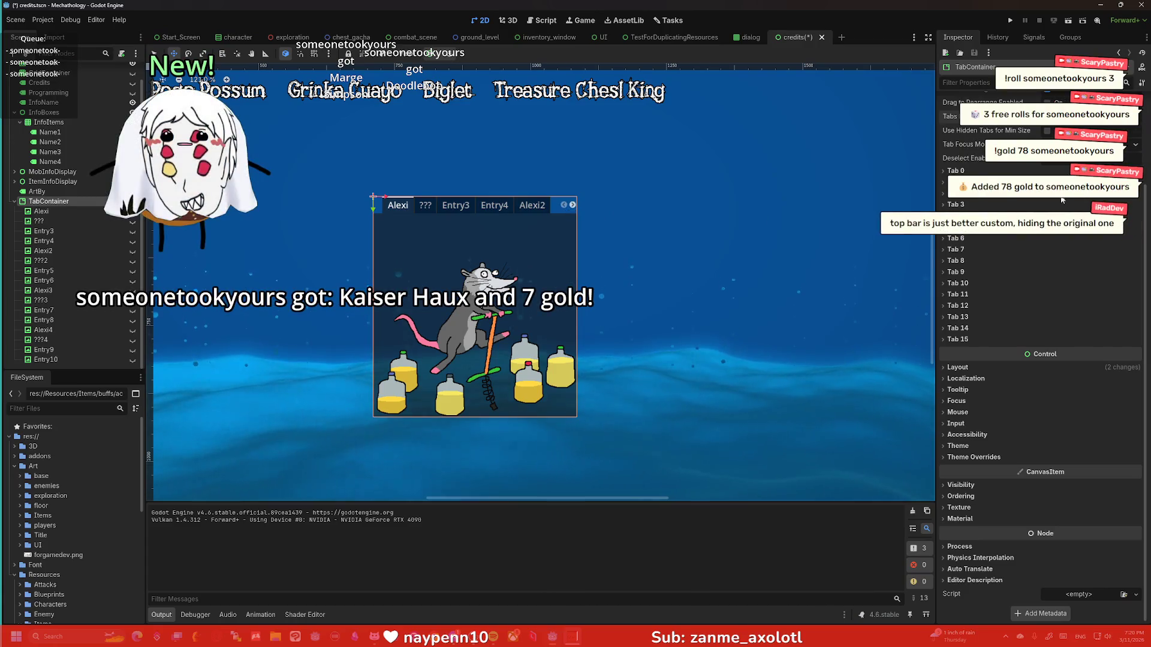
scroll(1061, 200, "up", 3)
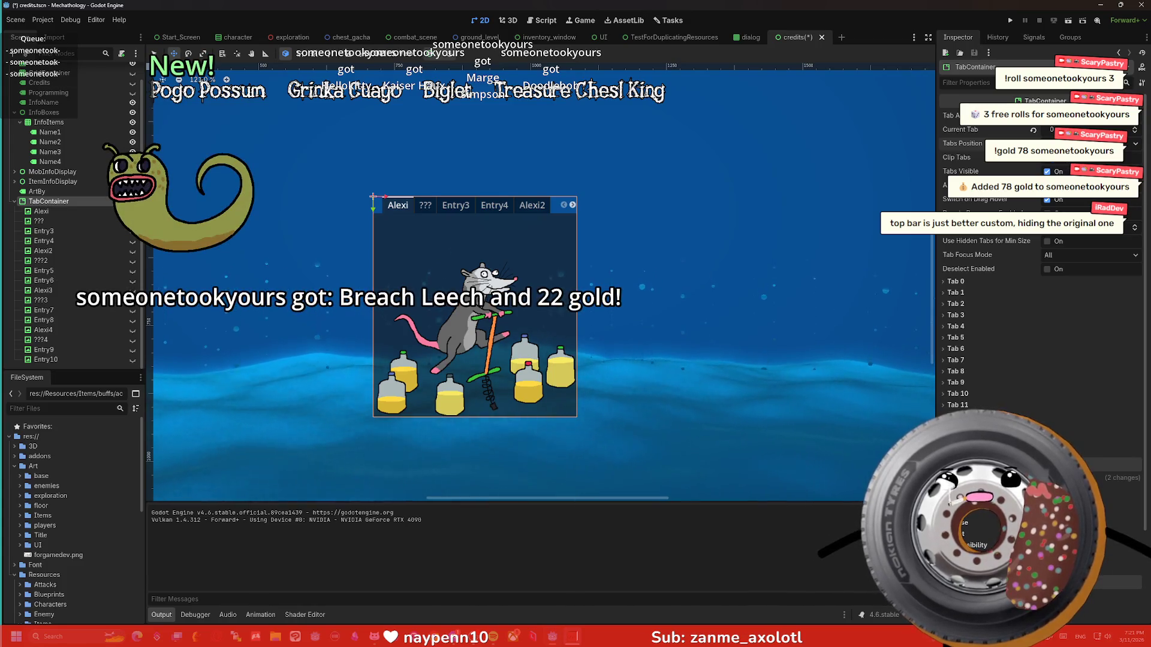
left_click(1054, 162)
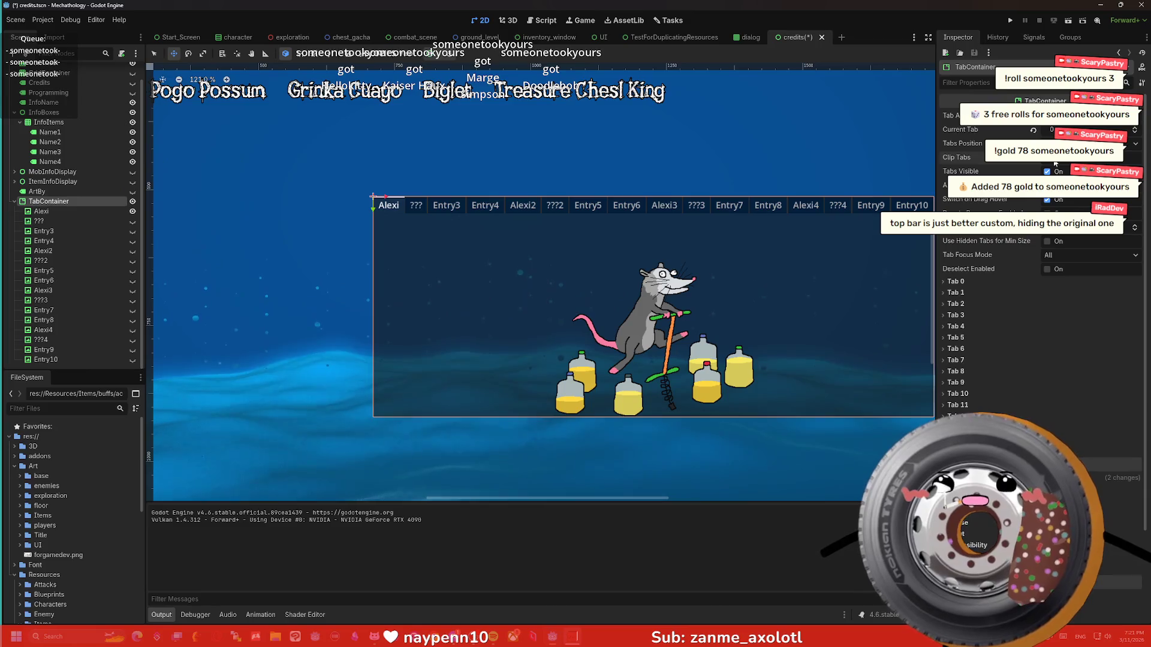
scroll(1054, 162, "down", 3)
scroll(883, 227, "down", 3)
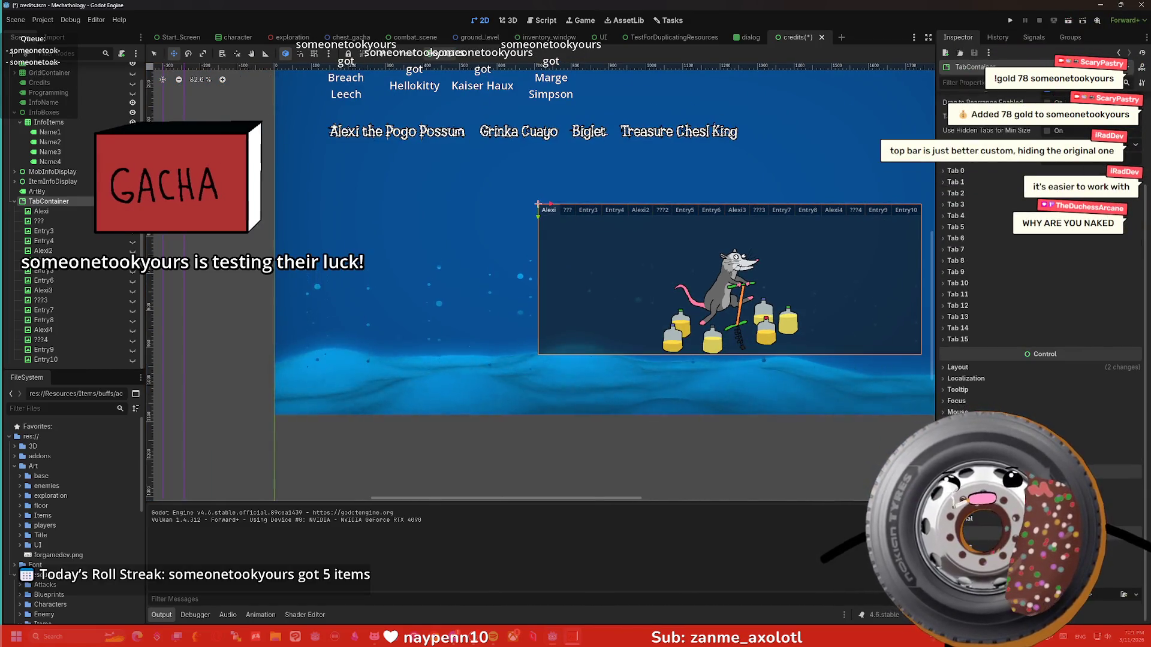
scroll(1041, 239, "up", 3)
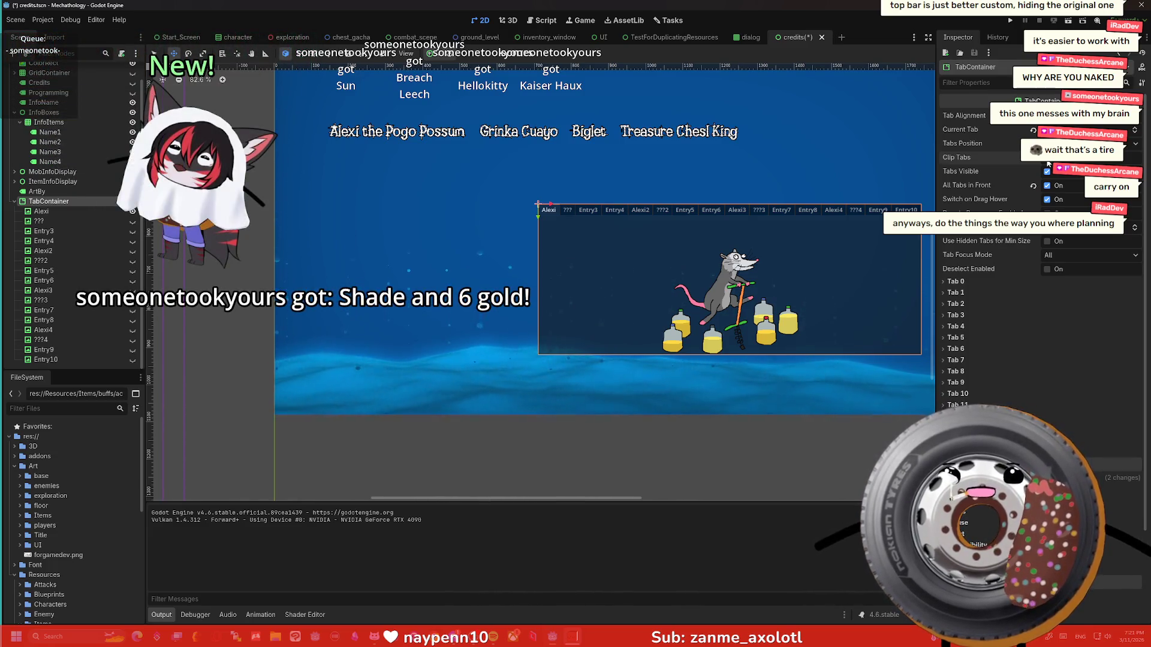
left_click(9, 301)
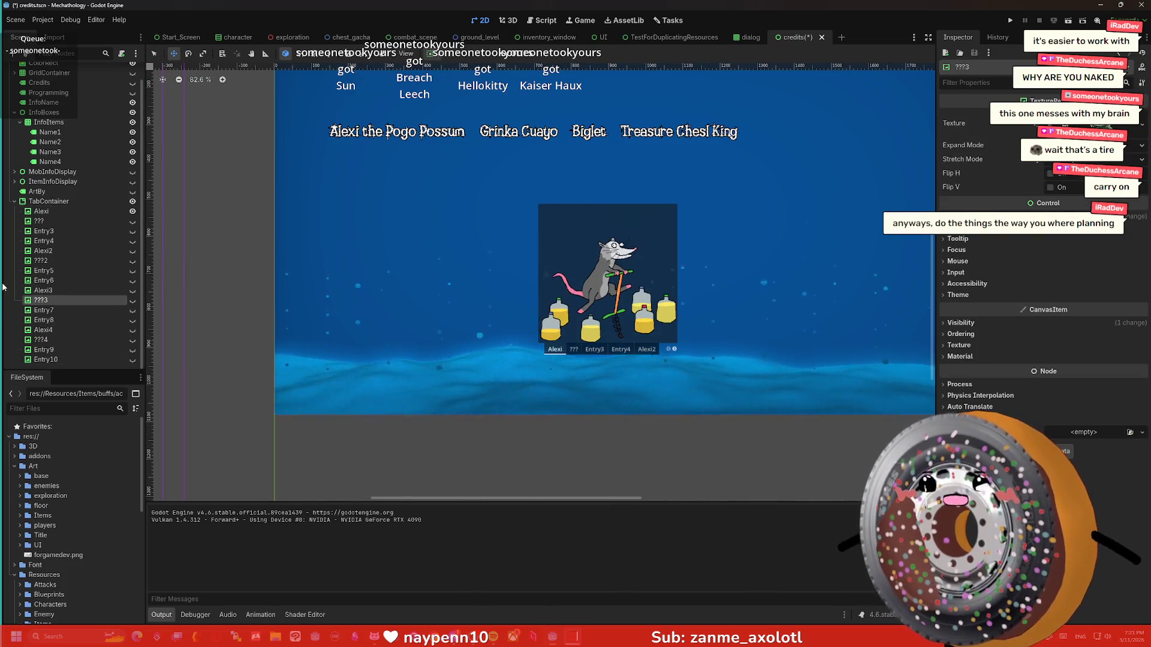
Undo the TabContainer addition, redo it, undo again, and zoom the canvas out to 62.1%.
key("ctrl+z")
key("ctrl+z")
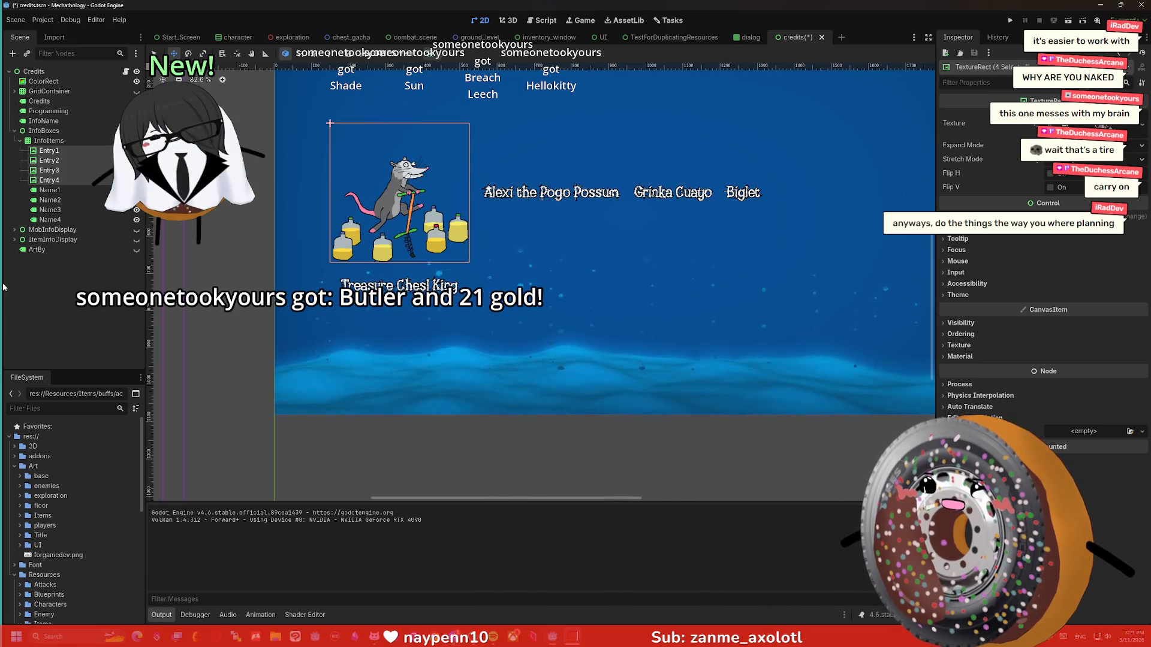
key("ctrl+z")
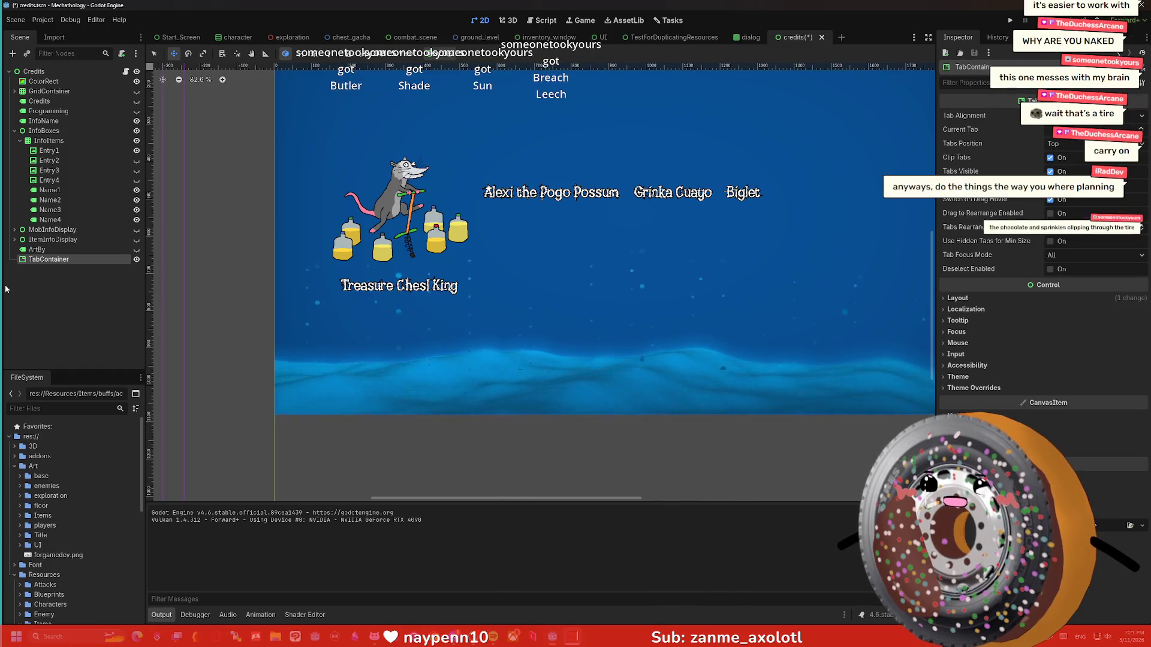
key("ctrl+z")
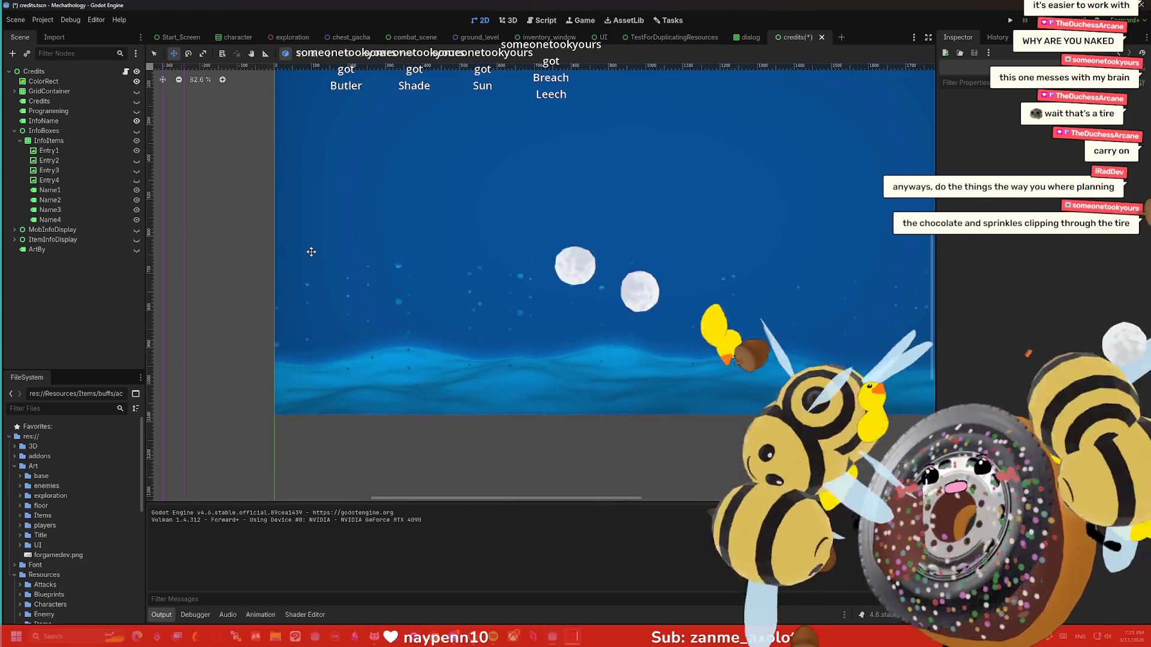
scroll(505, 264, "down", 3)
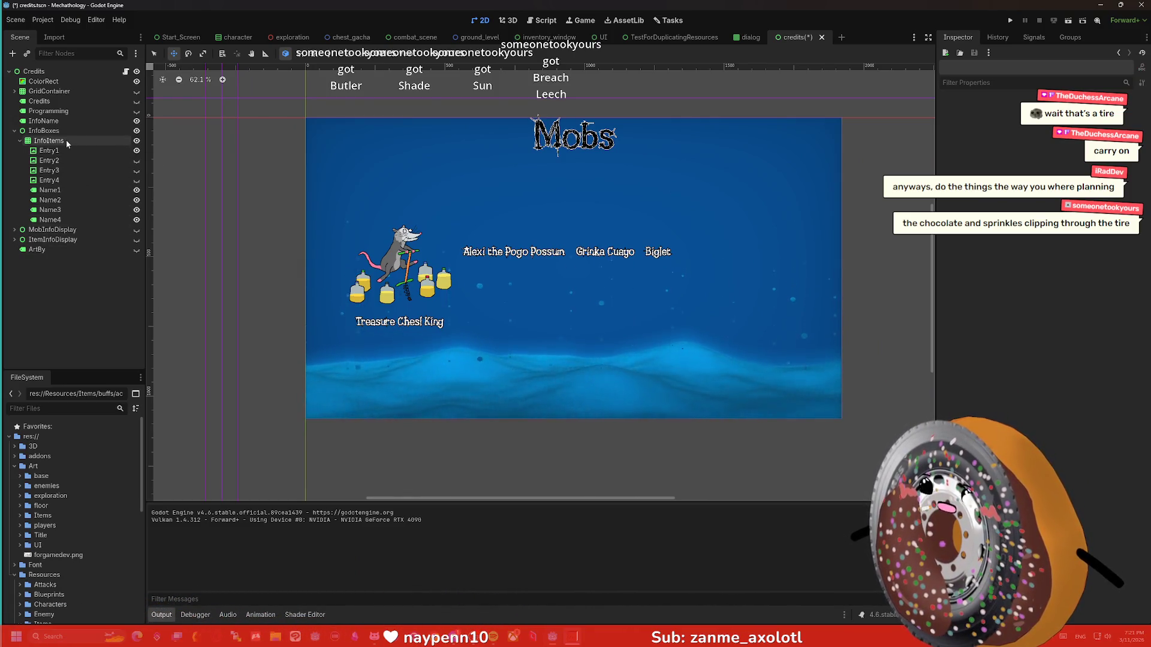
Make Entry2, Entry3 and Entry4 visible, then hide the InfoItems portrait grid.
left_click(136, 160)
left_click(137, 170)
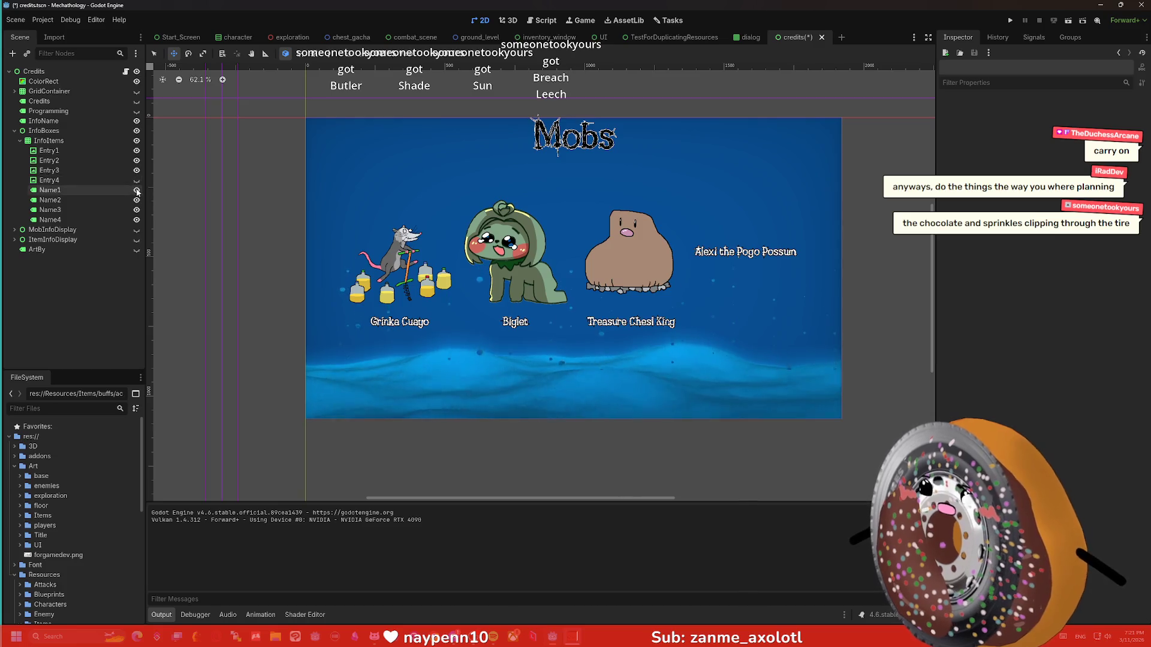
left_click(137, 180)
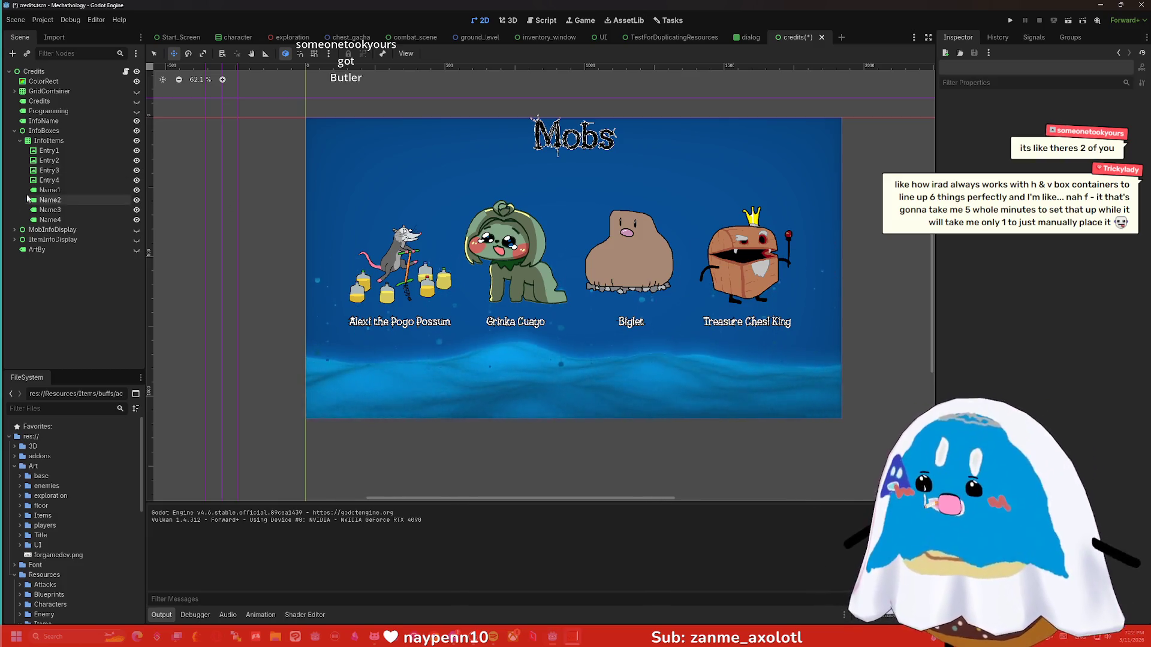
left_click(137, 140)
Make MobInfoDisplay visible to show the owl Hoot "McHoot" Hooters detail page.
left_click(136, 230)
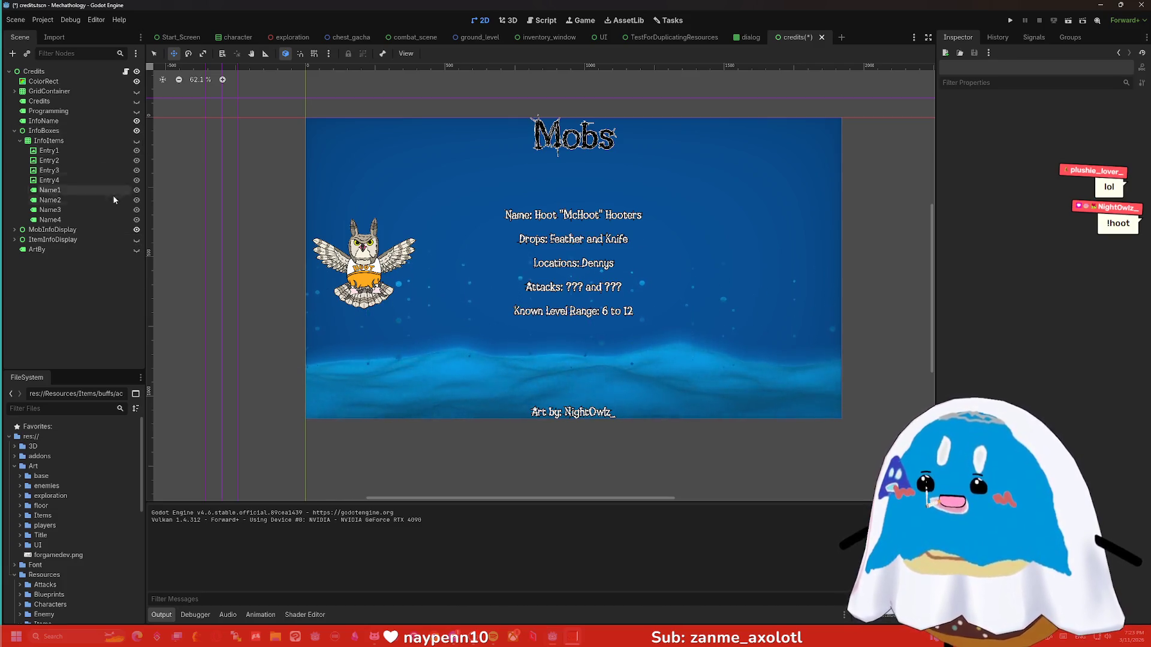
Hide MobInfoDisplay, show the Accuracy Philter ItemInfoDisplay page, and make ArtBy visible.
left_click(137, 229)
left_click(136, 240)
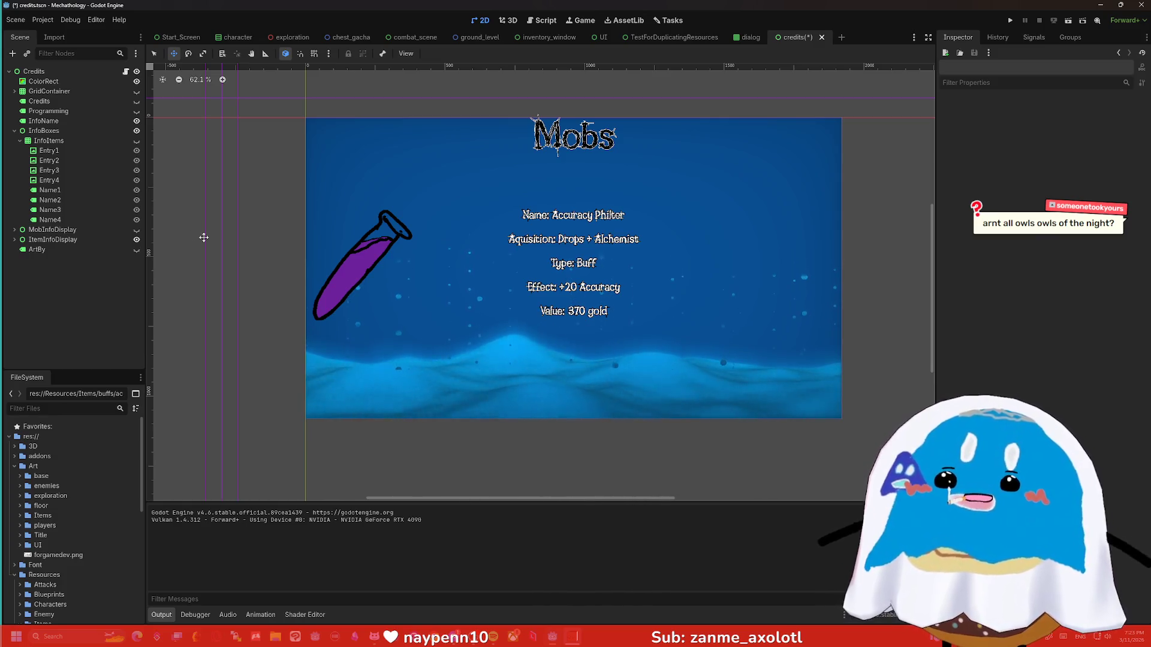
left_click(137, 250)
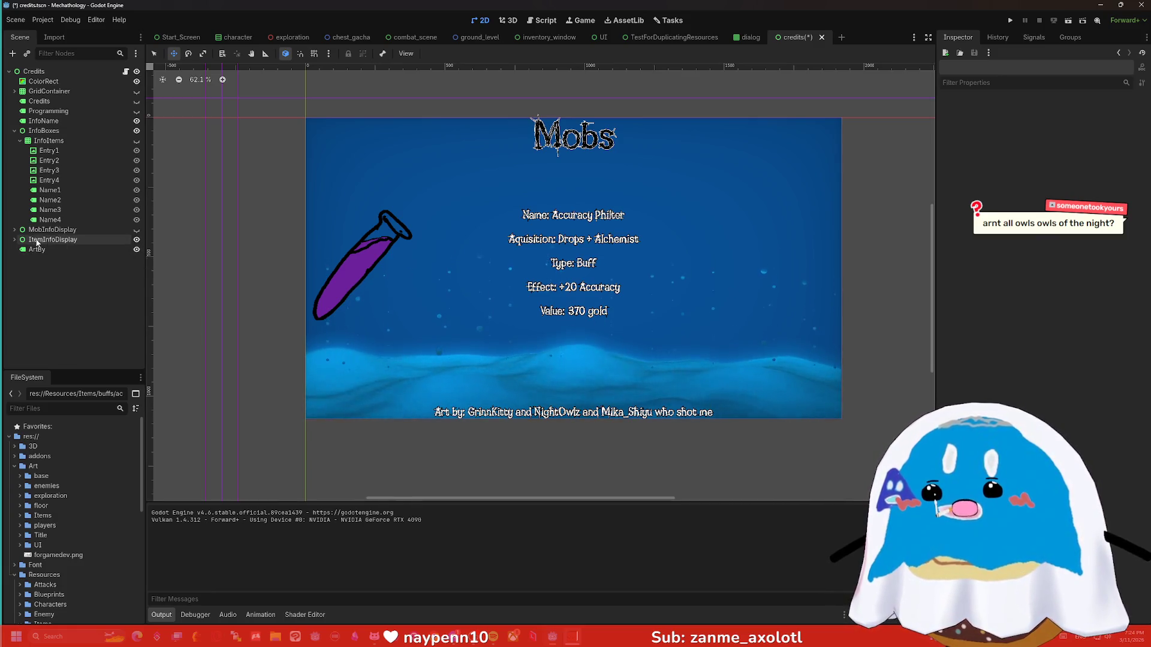
Drag ArtBy under ItemInfoDisplay, check the canvas, then move it out and back in.
left_click(15, 239)
left_click(14, 230)
left_click(14, 231)
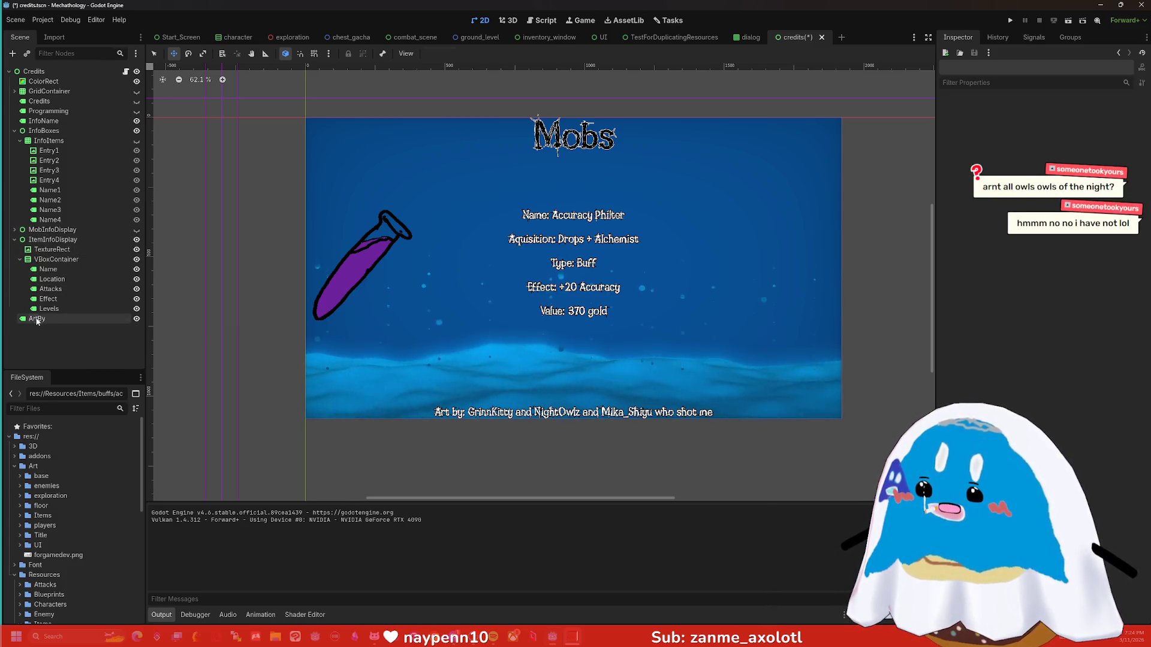
left_click_drag(36, 318, 53, 242)
left_click(15, 240)
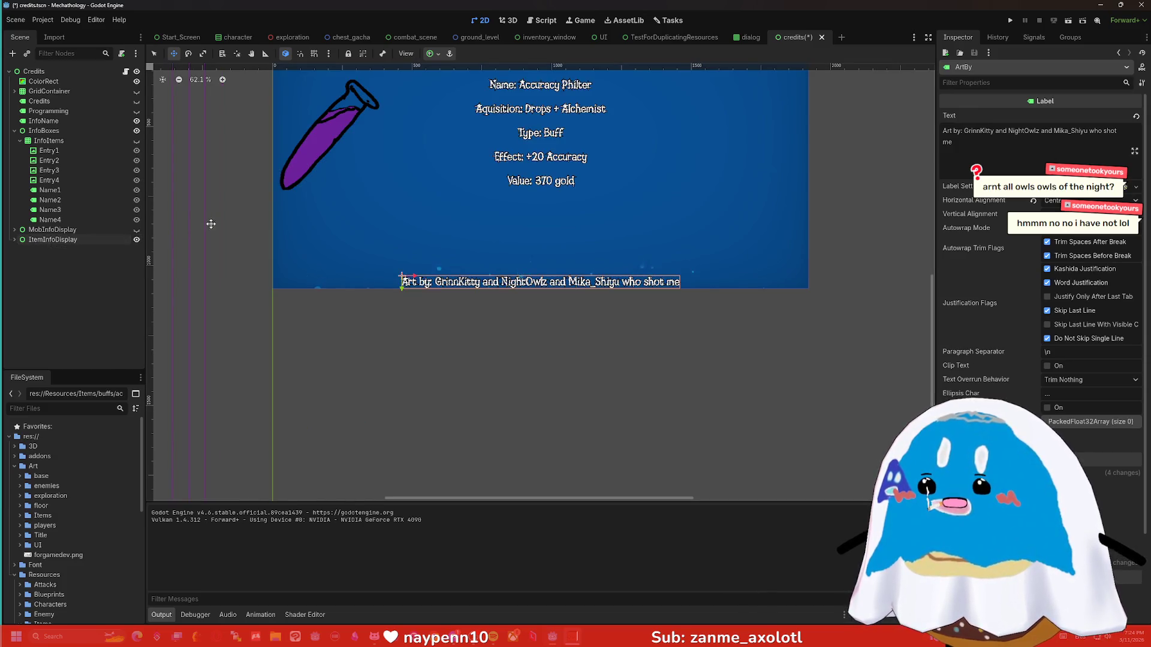
left_click_drag(210, 223, 265, 312)
scroll(262, 288, "up", 1)
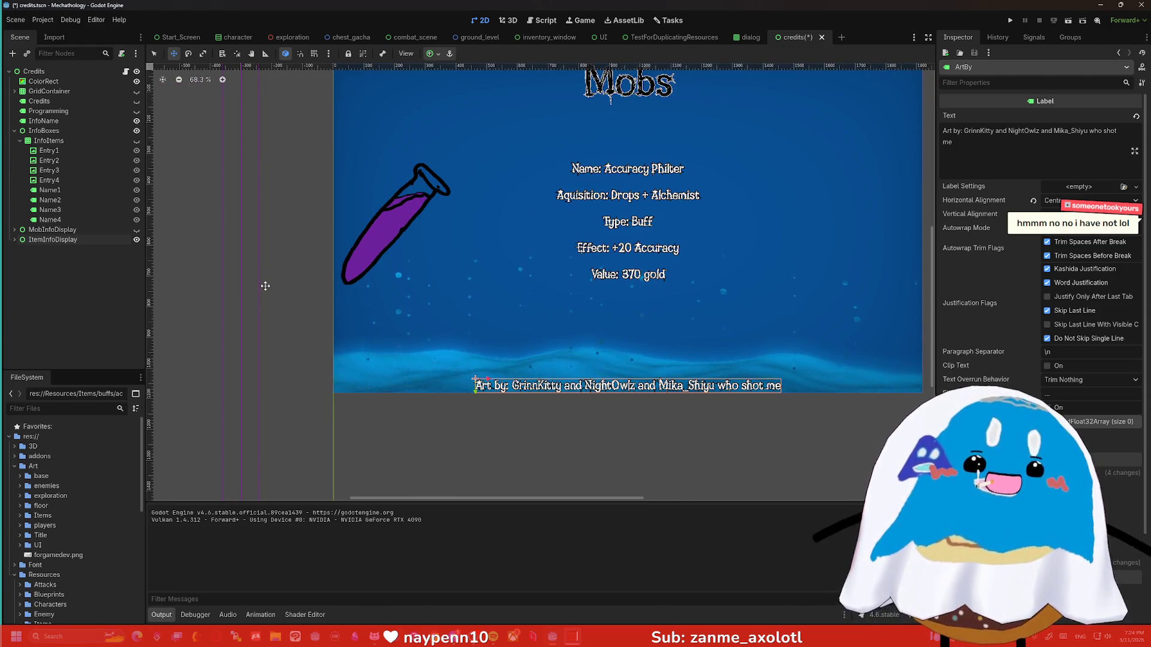
left_click(15, 240)
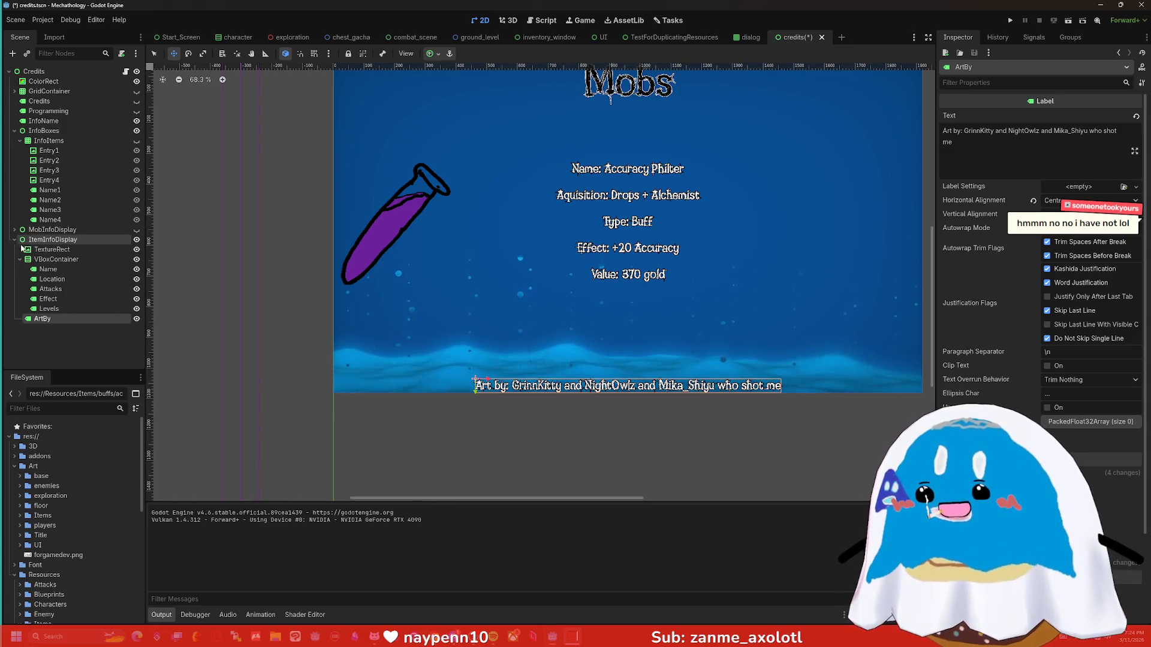
left_click_drag(42, 319, 40, 76)
left_click_drag(37, 319, 48, 244)
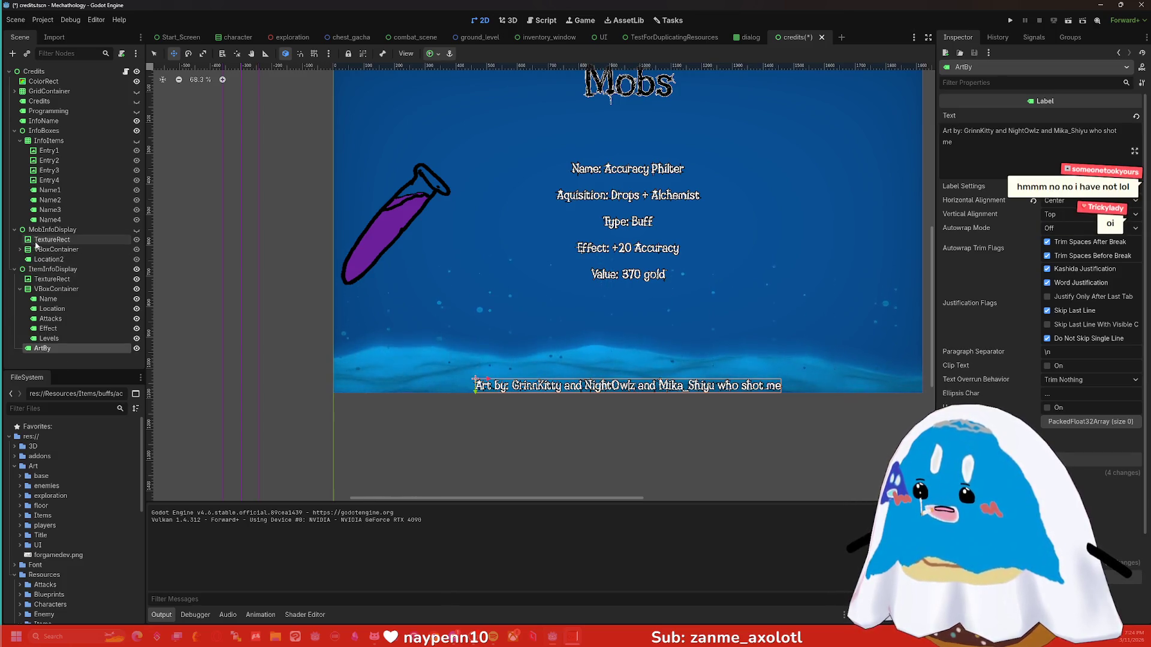
Hide the item detail page and show the owl mob detail page again.
left_click(14, 269)
left_click(137, 270)
left_click(136, 230)
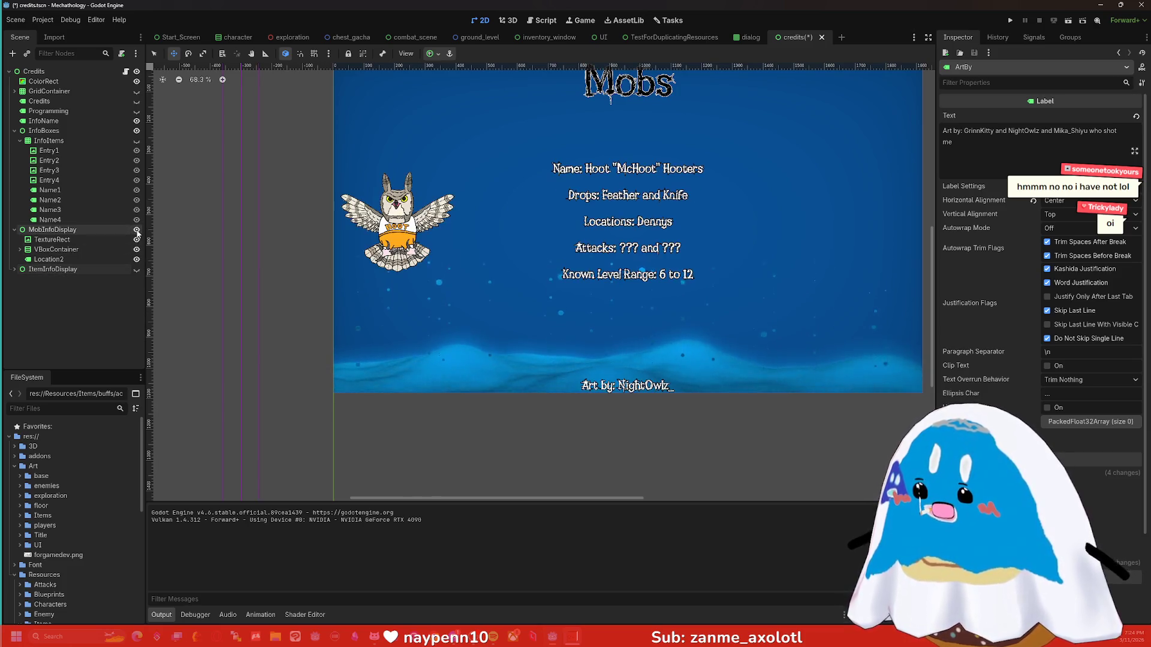
Rename the Location2 label to 'Art By', then hide the owl mob page.
left_click(85, 260)
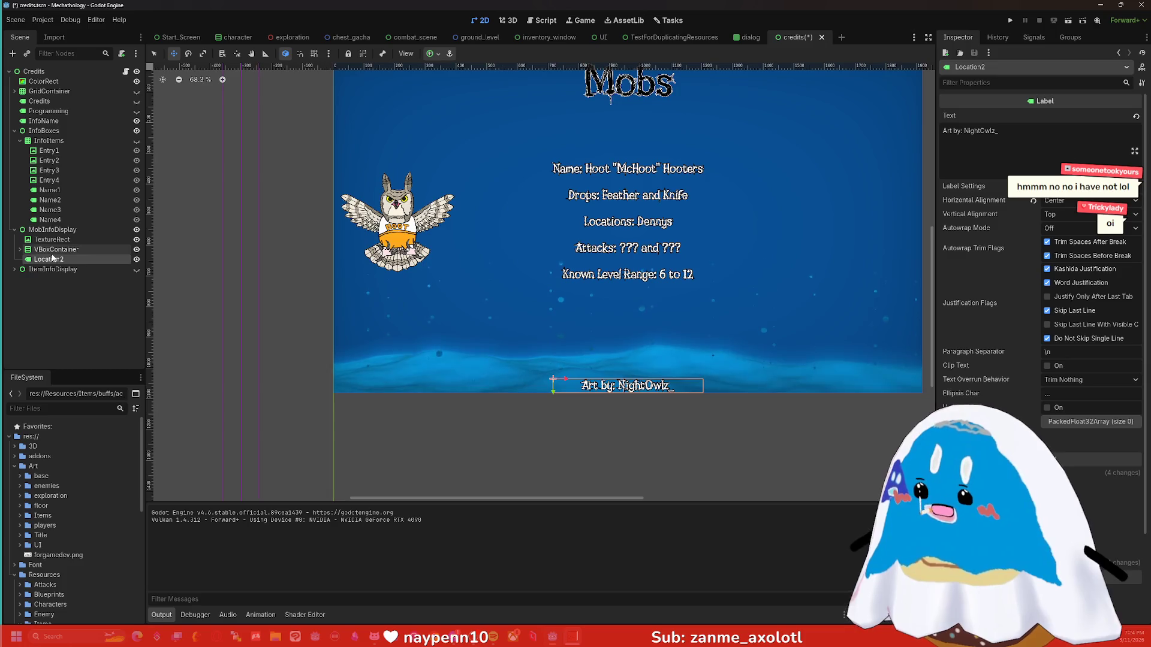
key("F2")
type("A")
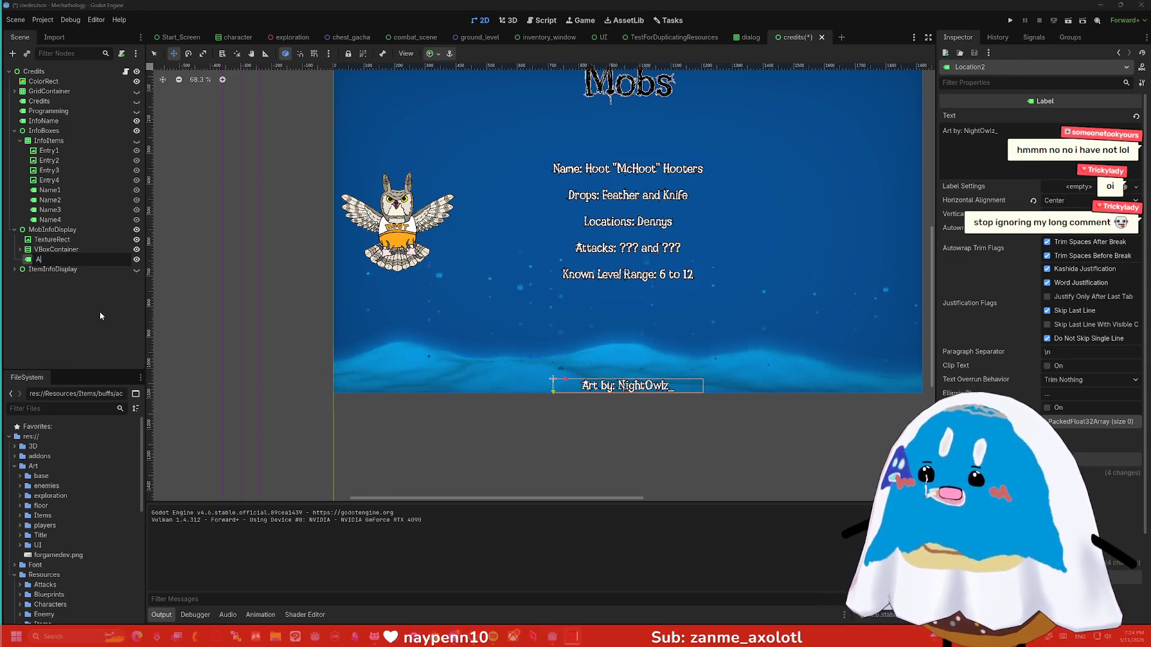
type("rt By")
key("Return")
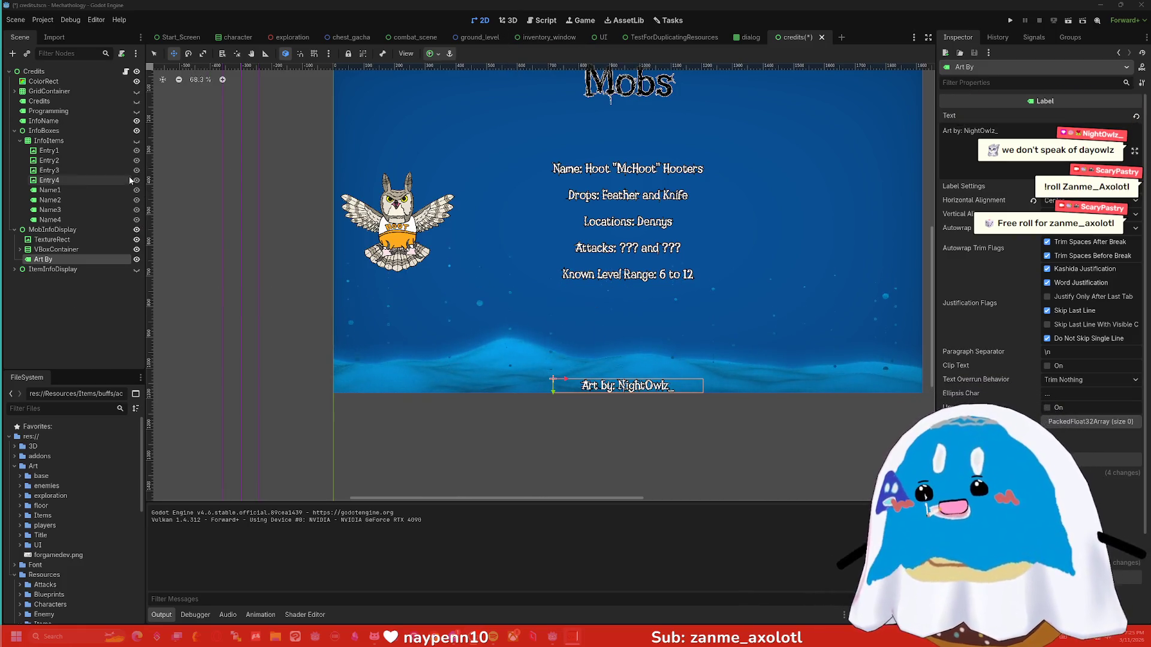
left_click(137, 230)
Collapse MobInfoDisplay and make InfoName visible to show the Mobs, Items, Music, Other menu.
left_click(13, 230)
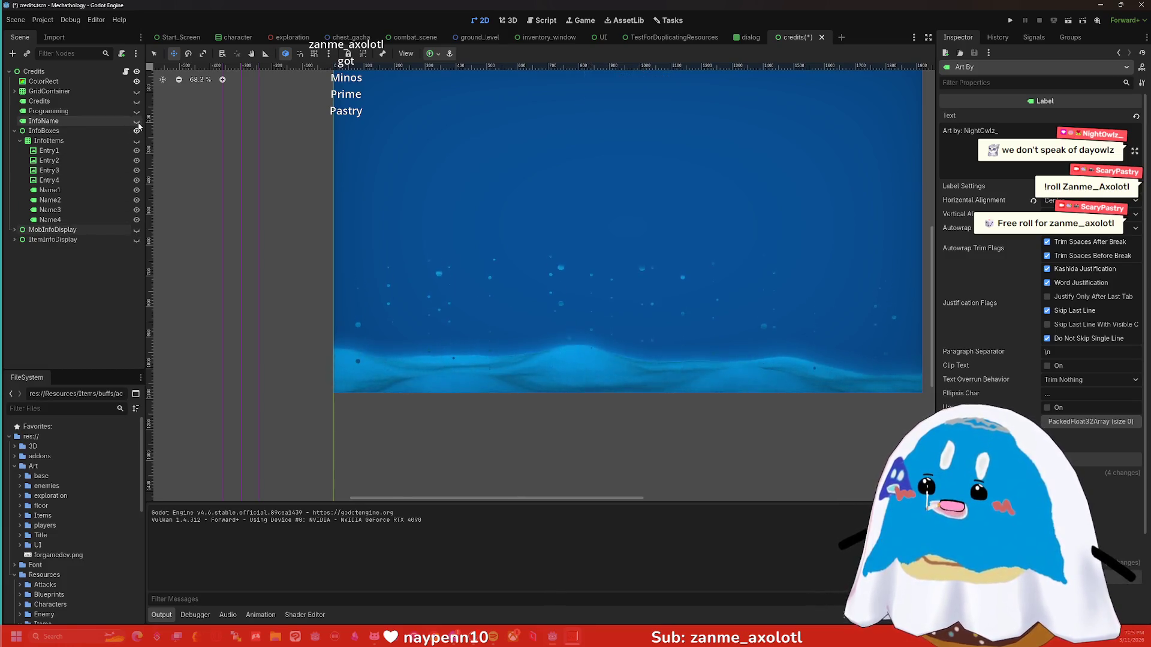
scroll(395, 239, "down", 3)
left_click_drag(396, 144, 460, 291)
scroll(461, 290, "down", 1)
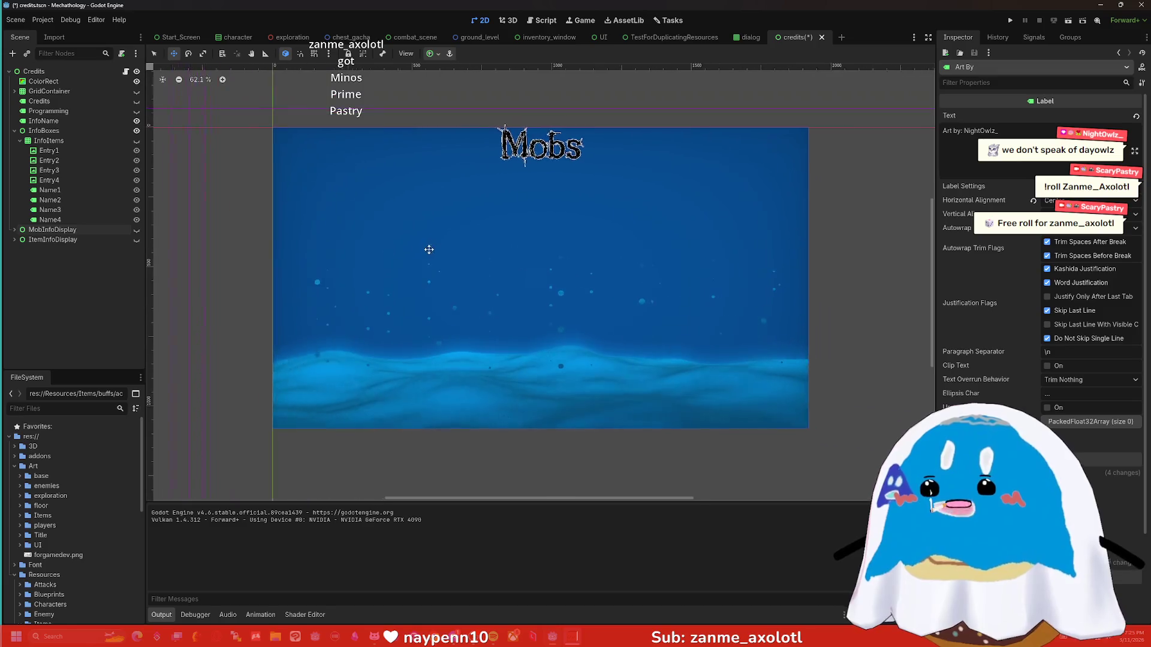
left_click(55, 142)
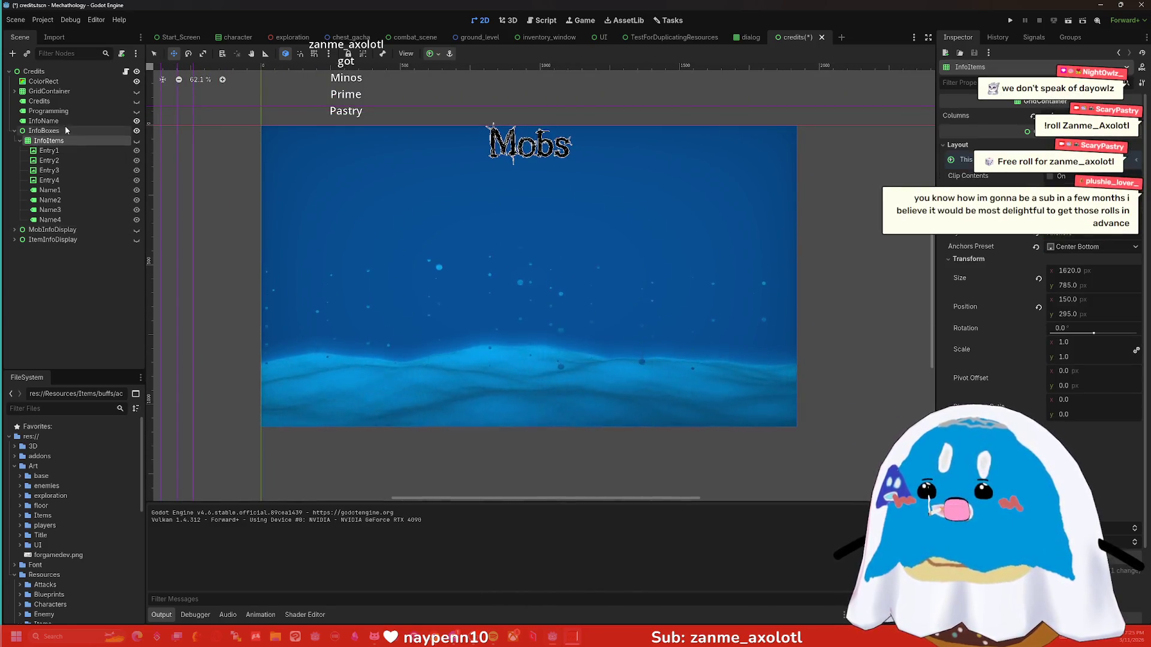
left_click(72, 129)
left_click(60, 121)
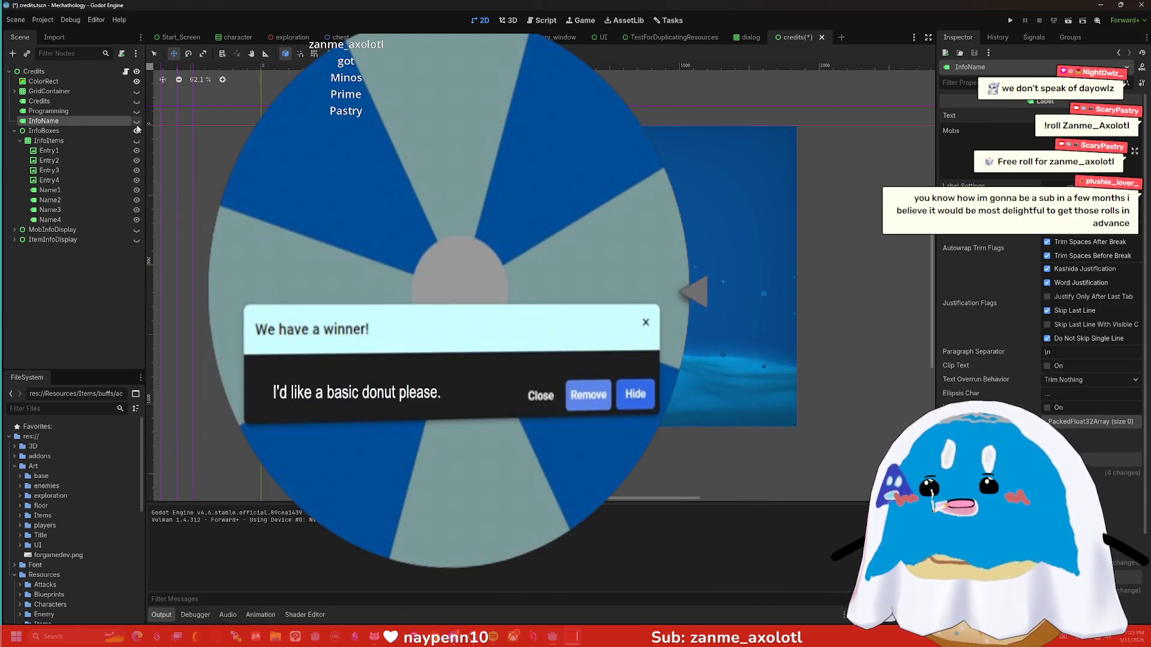
left_click(137, 120)
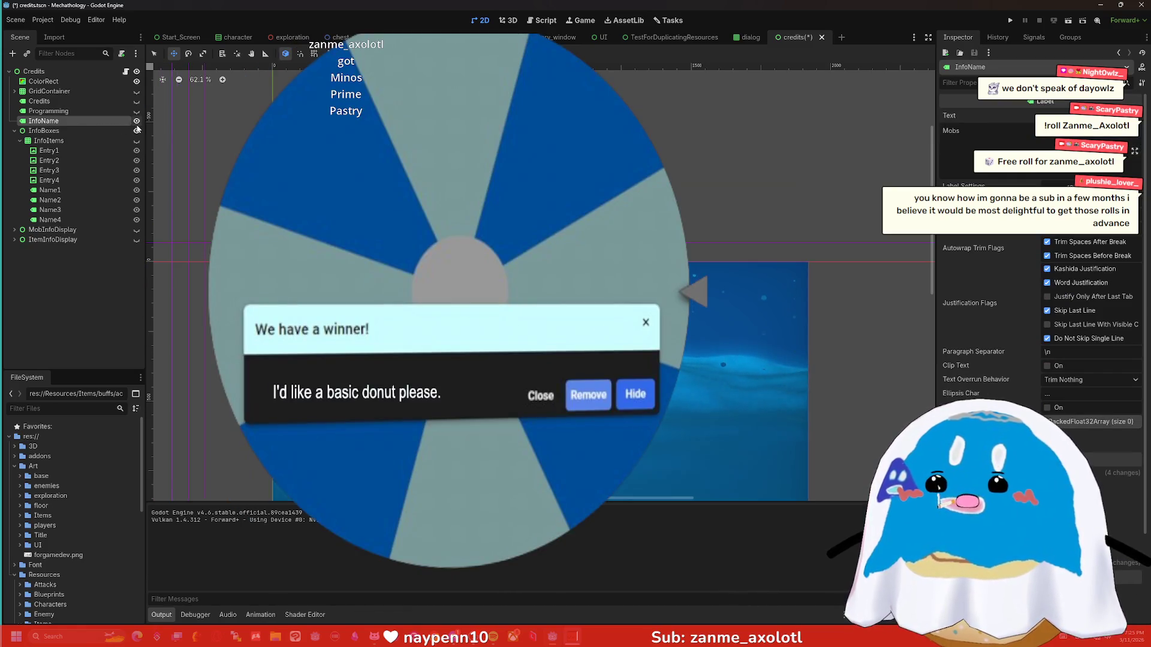
scroll(630, 263, "down", 3)
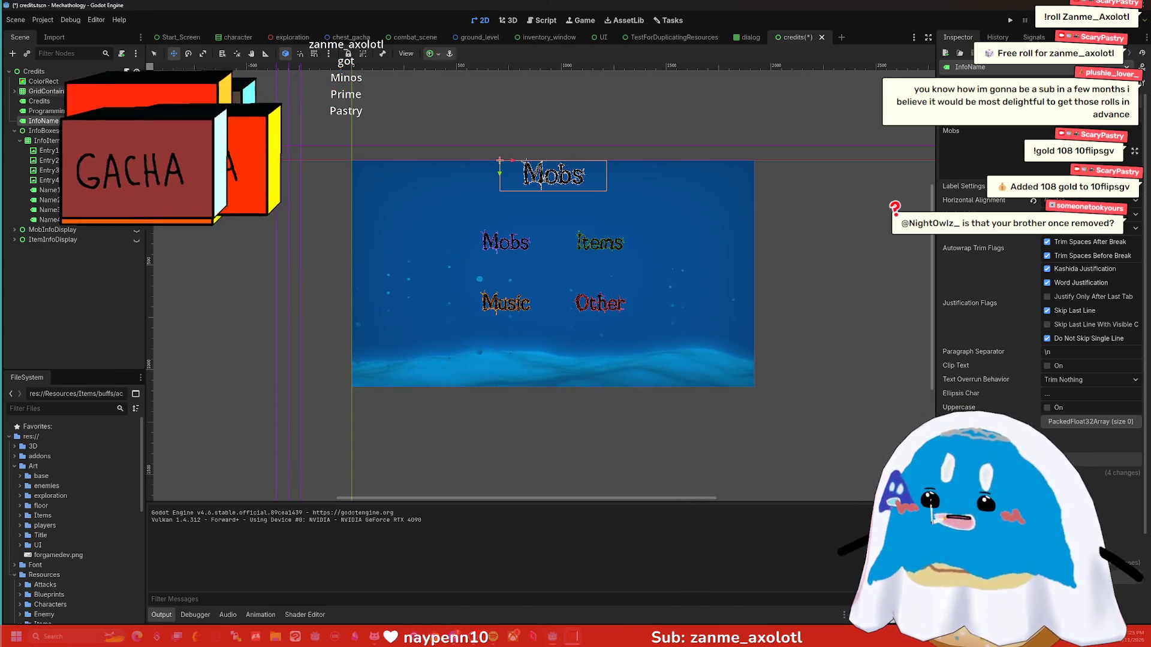
scroll(493, 338, "up", 4)
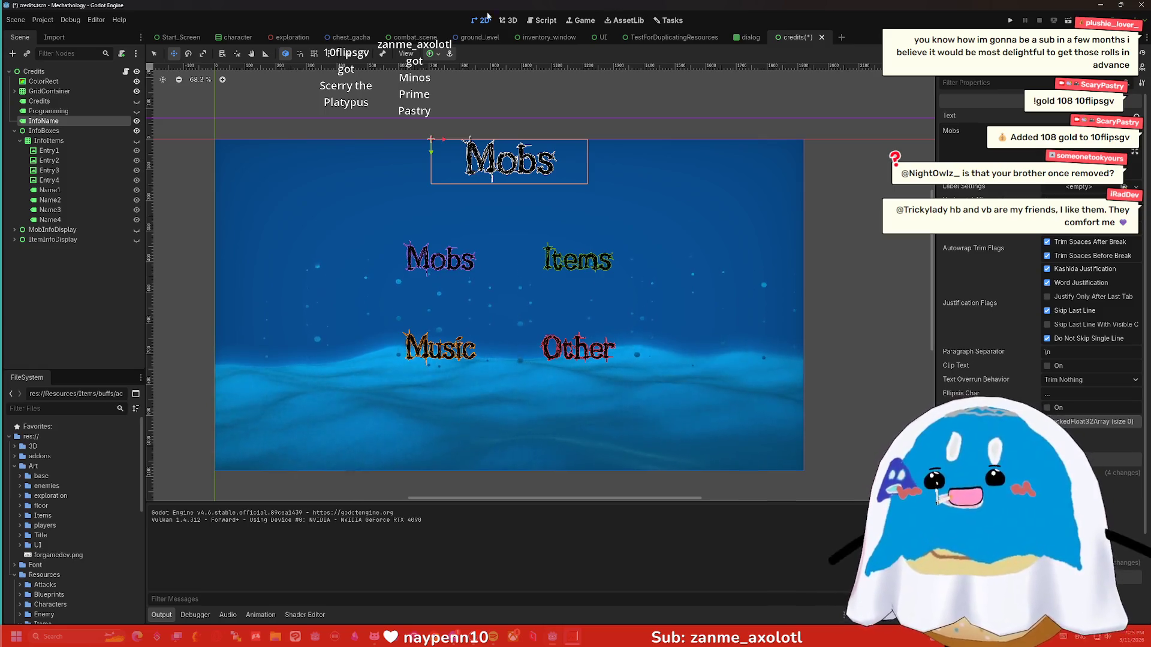
Cycle through the scene tabs to view the character scene, then return to exploration.
left_click(287, 37)
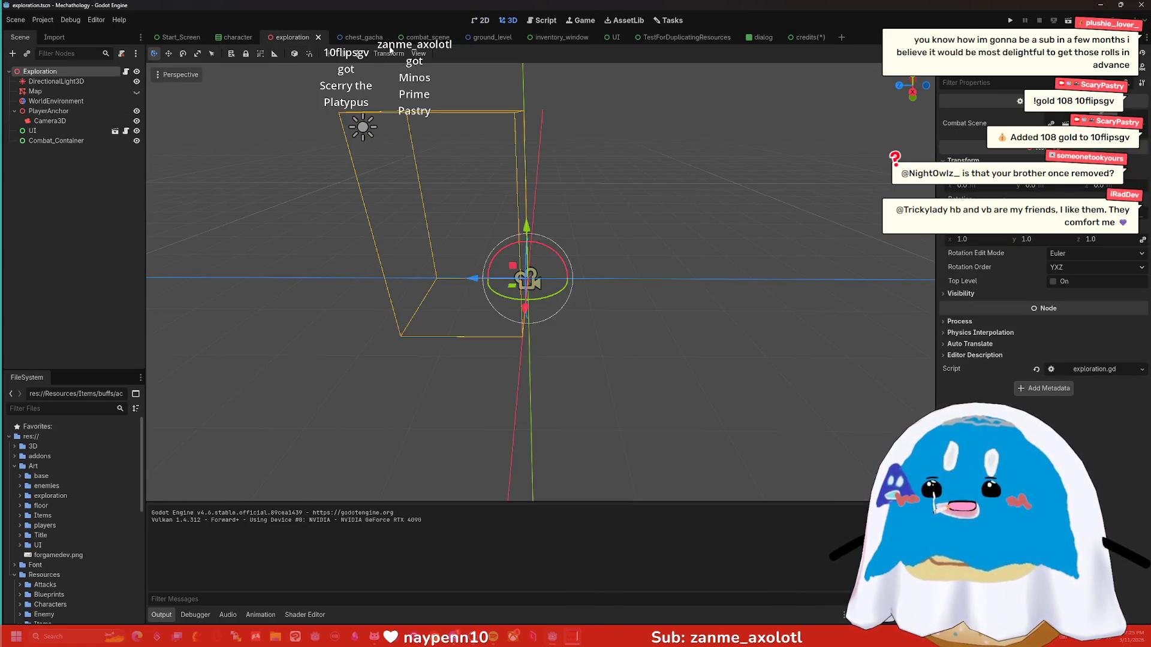
left_click(368, 37)
left_click(420, 37)
left_click(496, 39)
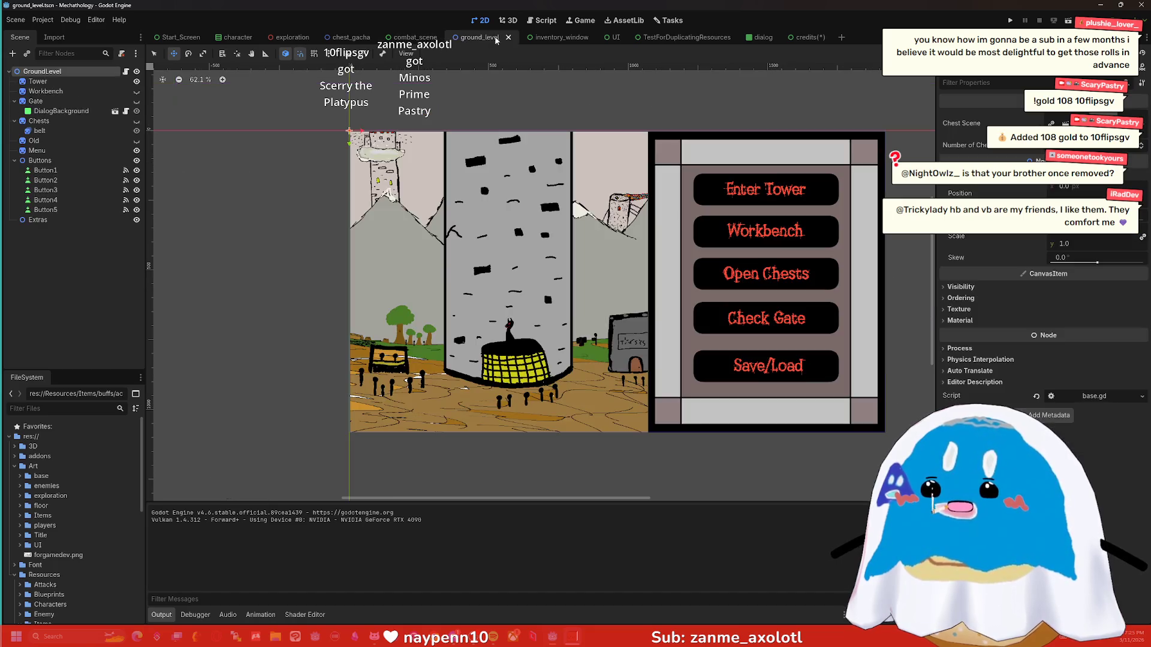
left_click(574, 38)
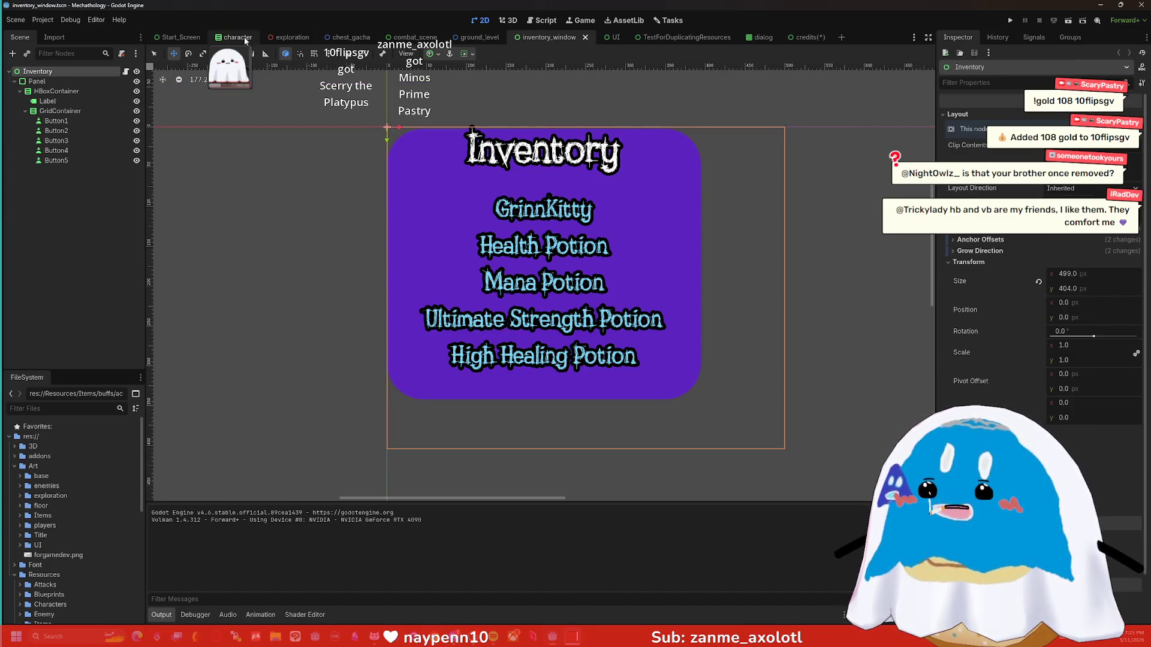
left_click(244, 37)
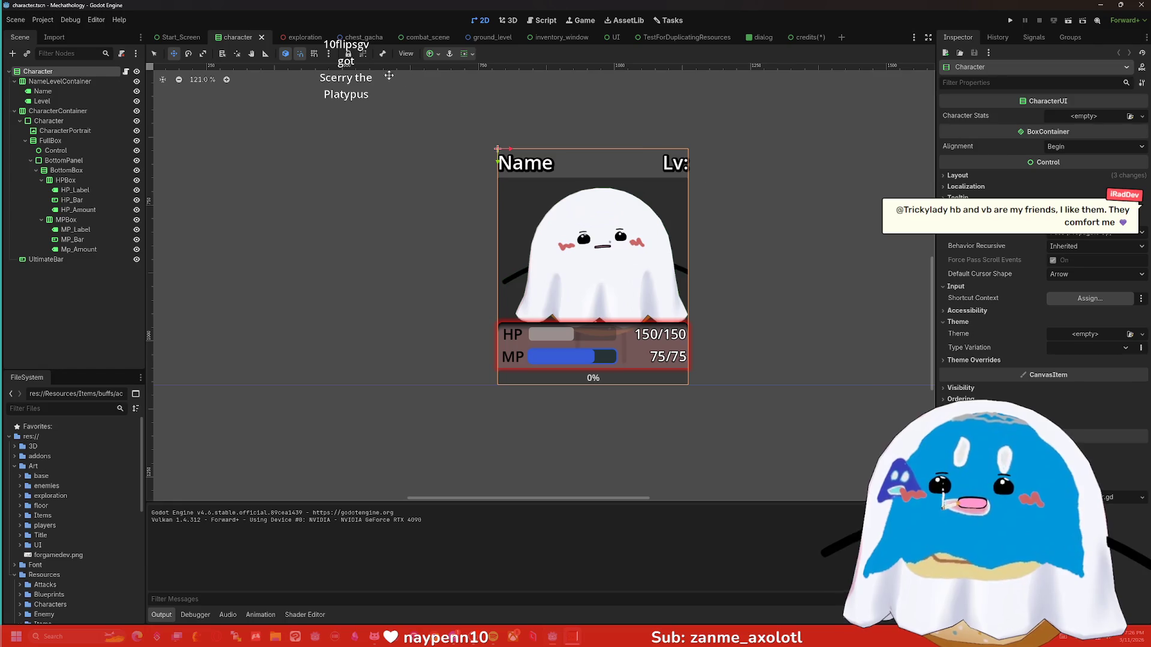
left_click(294, 37)
Run the project, start from the title screen, enter the tower for a Chest King battle, then stop it.
left_click(1010, 21)
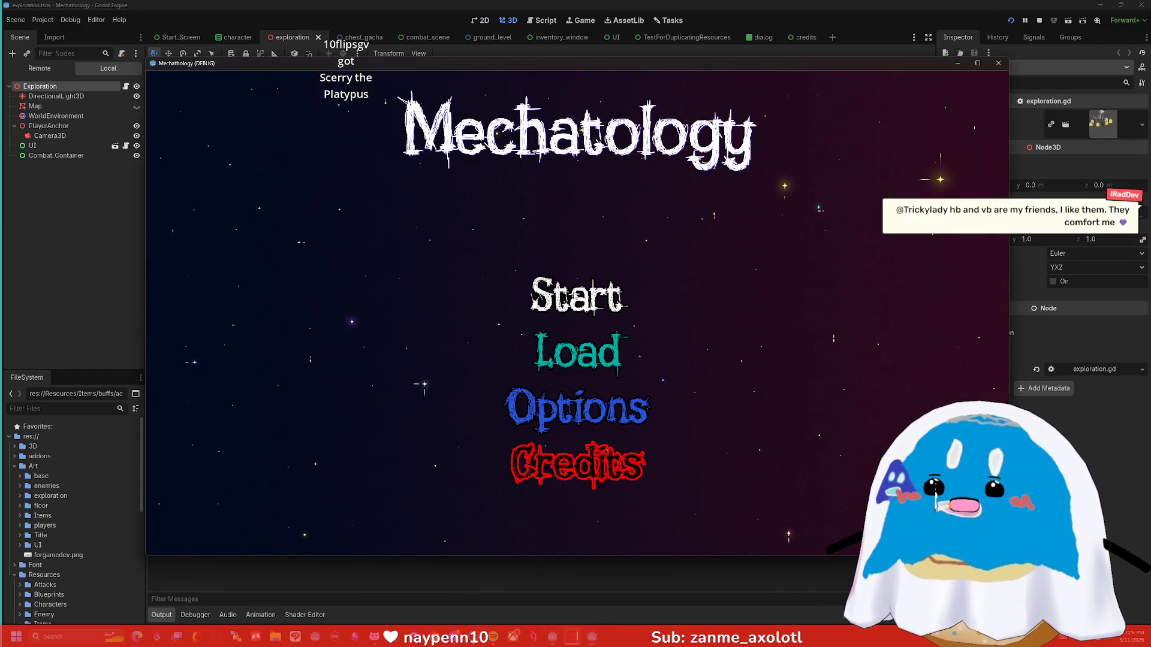
left_click(575, 296)
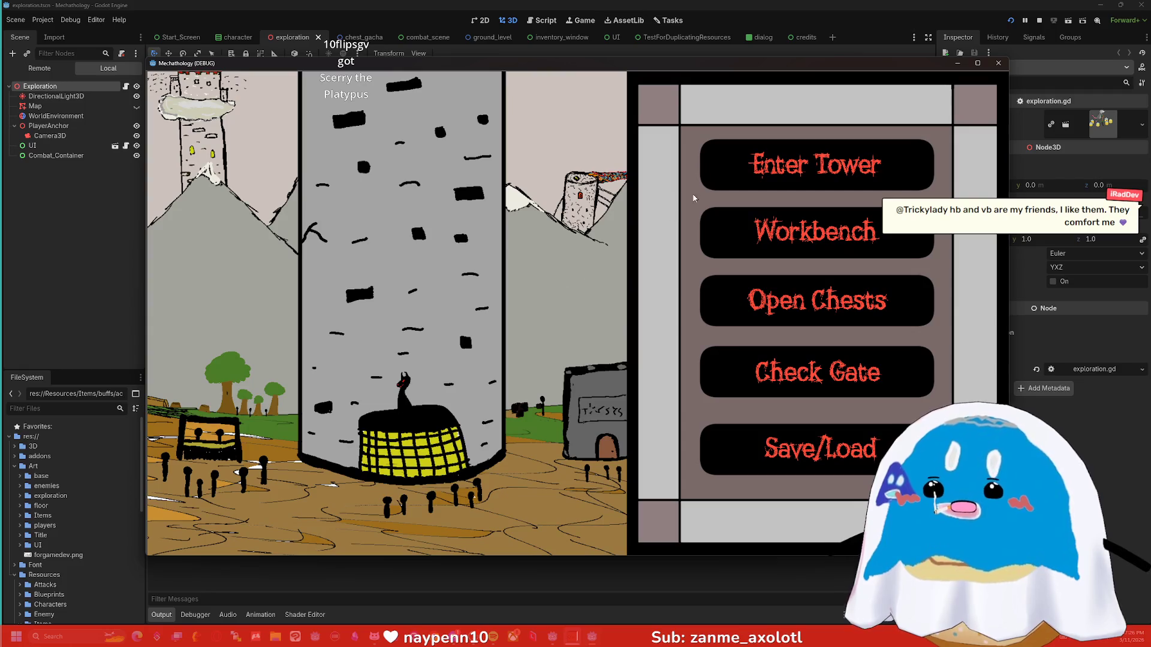
left_click(764, 158)
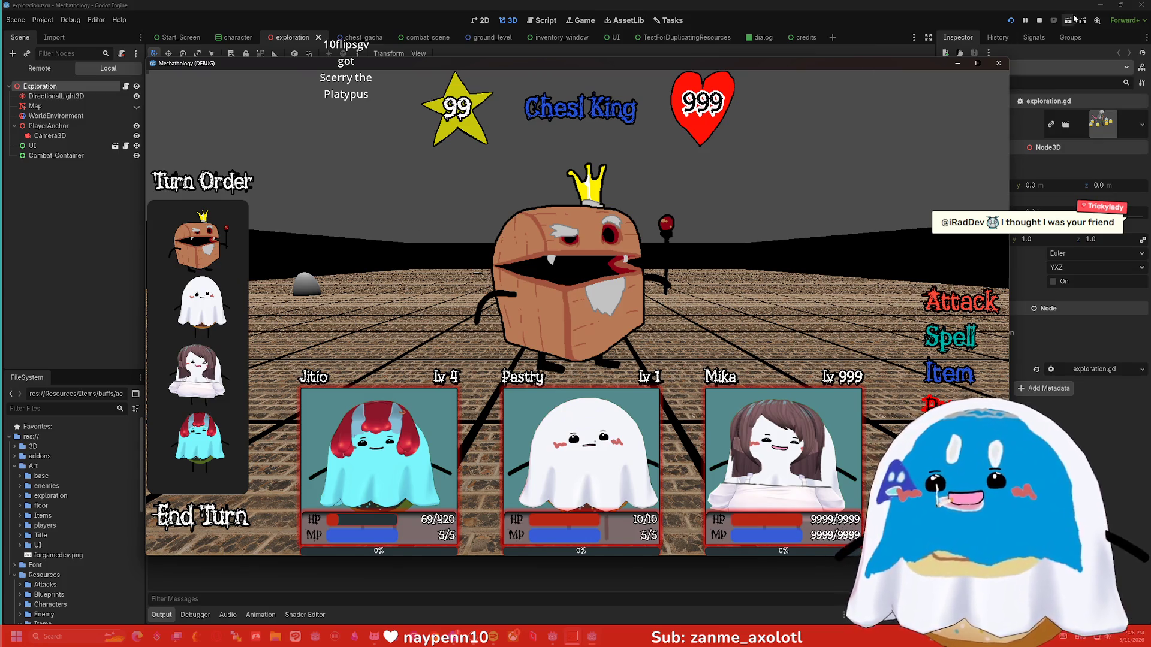
left_click(1040, 20)
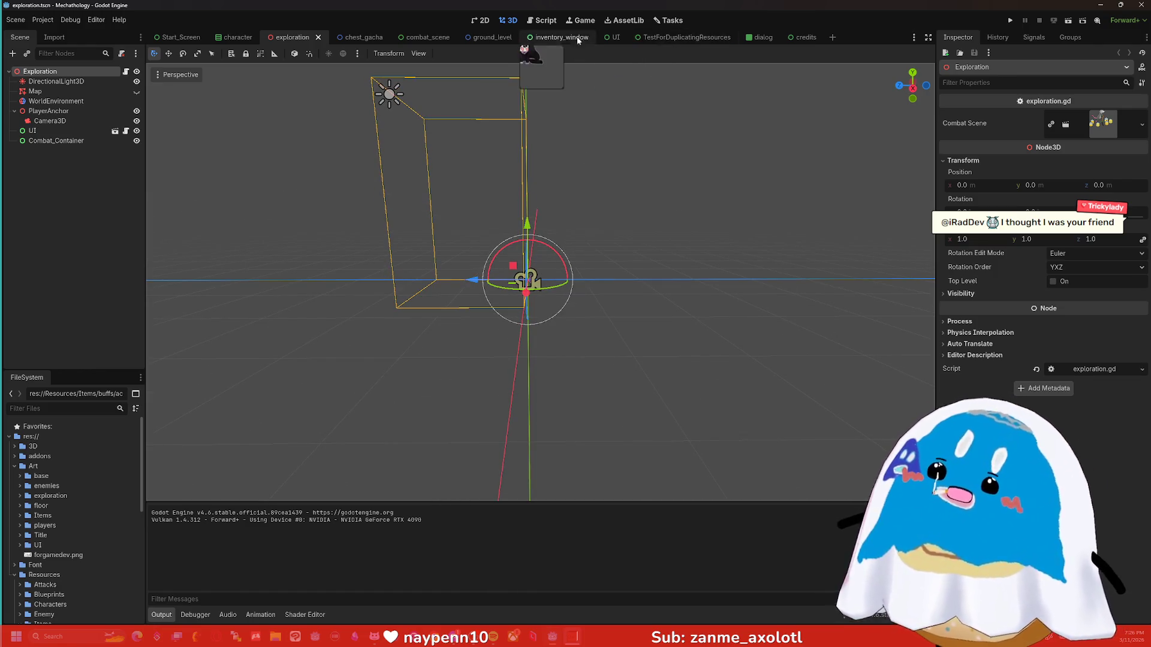
left_click(487, 37)
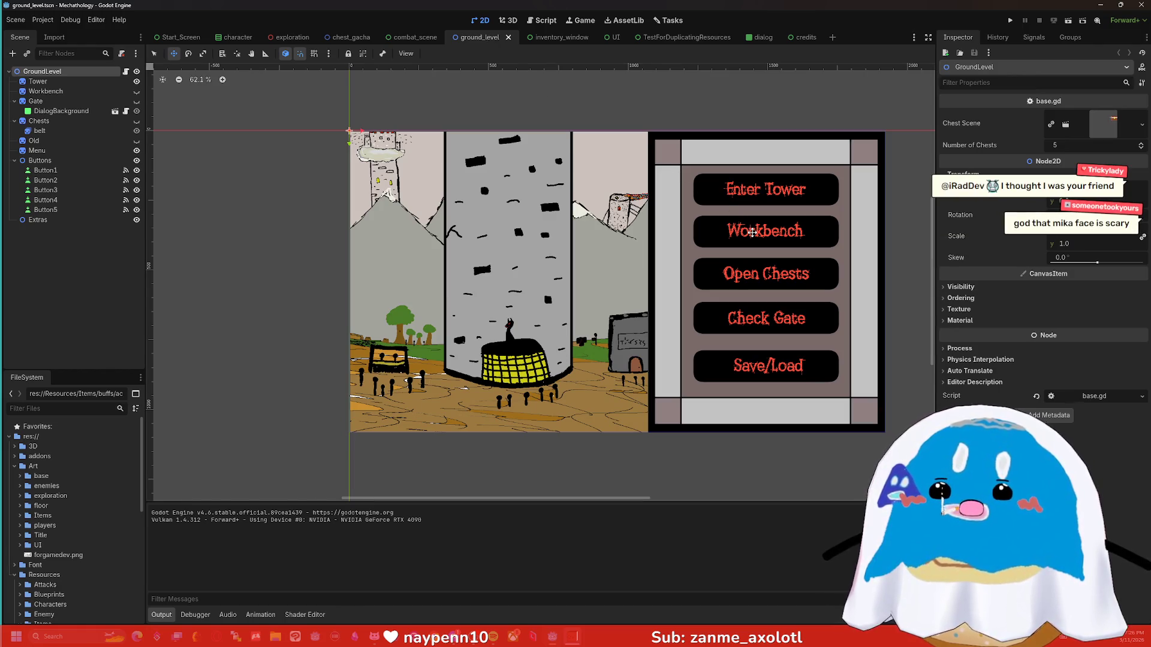
Inspect the Buttons, Chests and Workbench nodes, showing and then hiding the Workbench sprite.
left_click(54, 161)
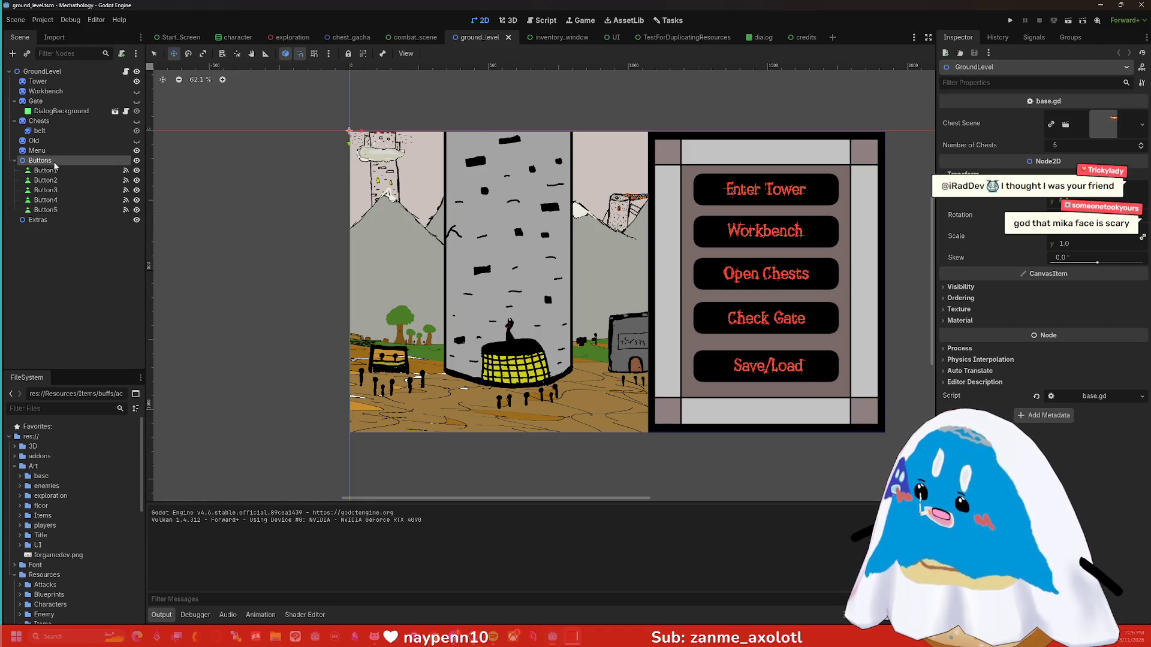
left_click(50, 180)
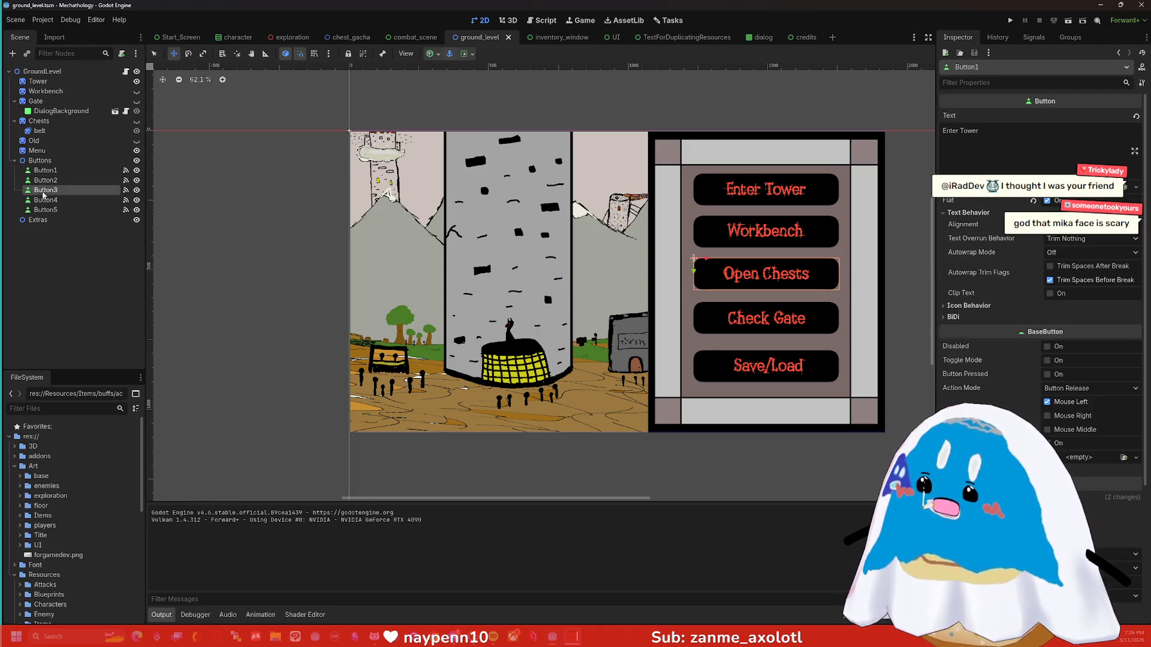
left_click(47, 125)
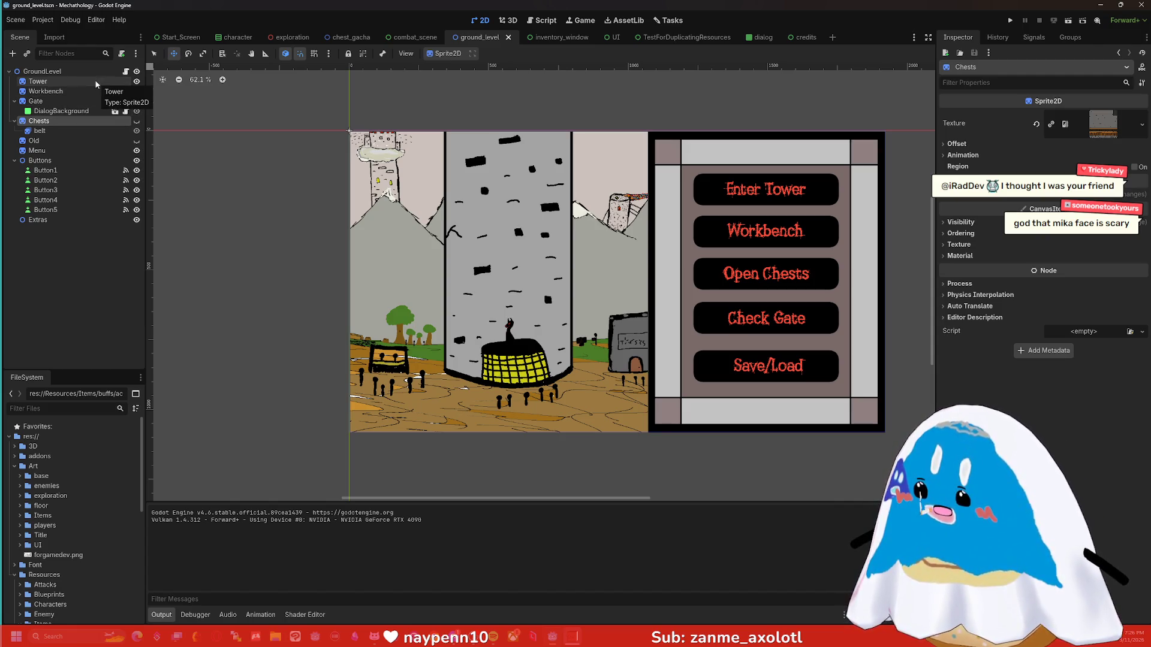
left_click(84, 91)
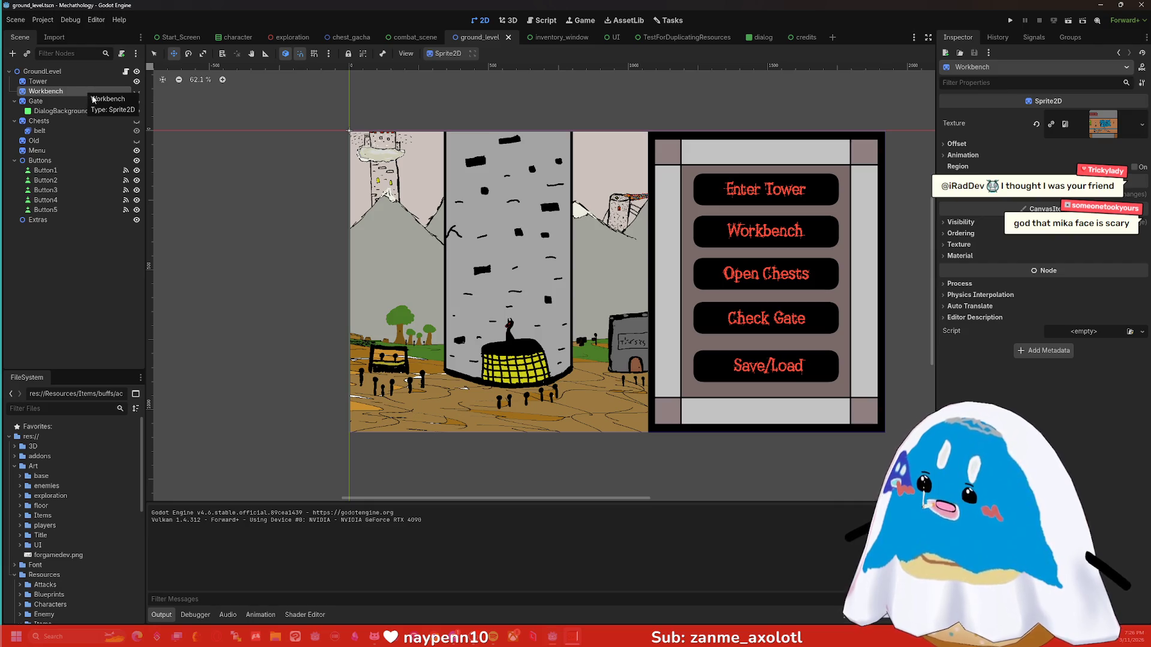
left_click(137, 93)
left_click(137, 93)
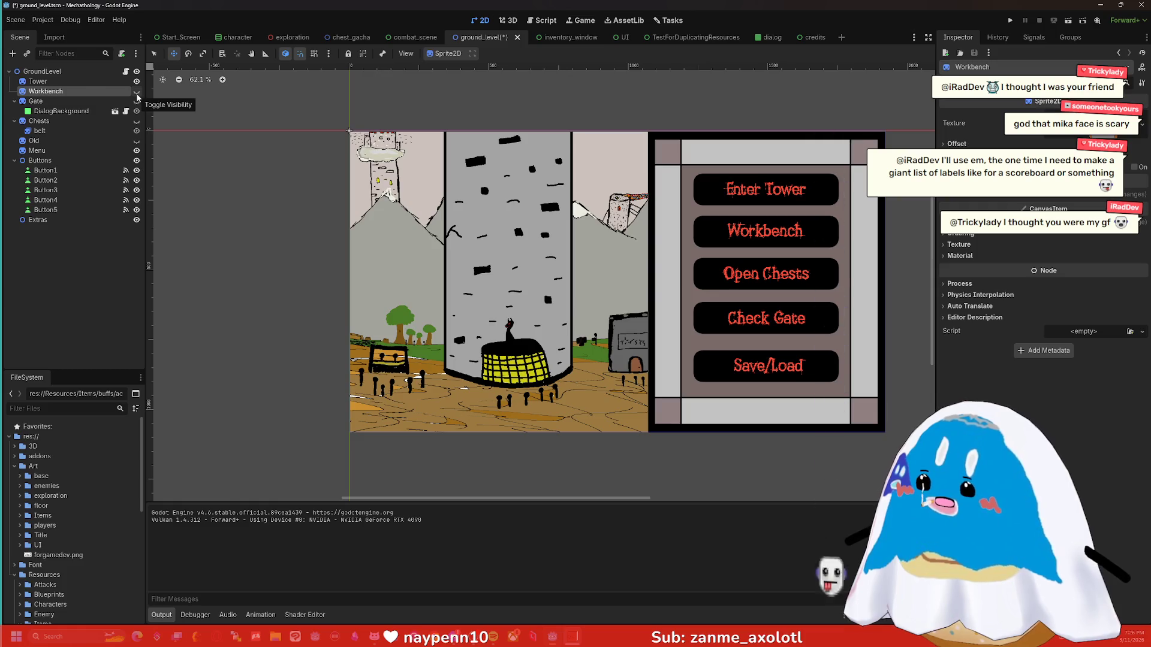
Check the signals connected to Button1 (Enter Tower), then open the ground level's base.gd script.
left_click(120, 170)
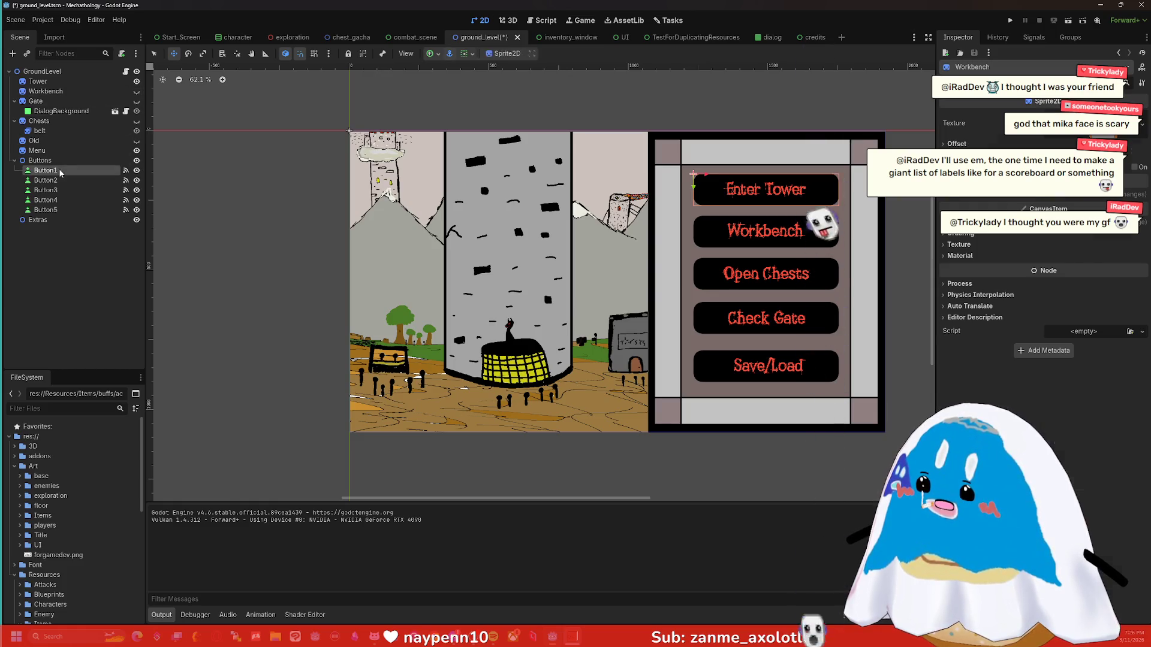
left_click(126, 171)
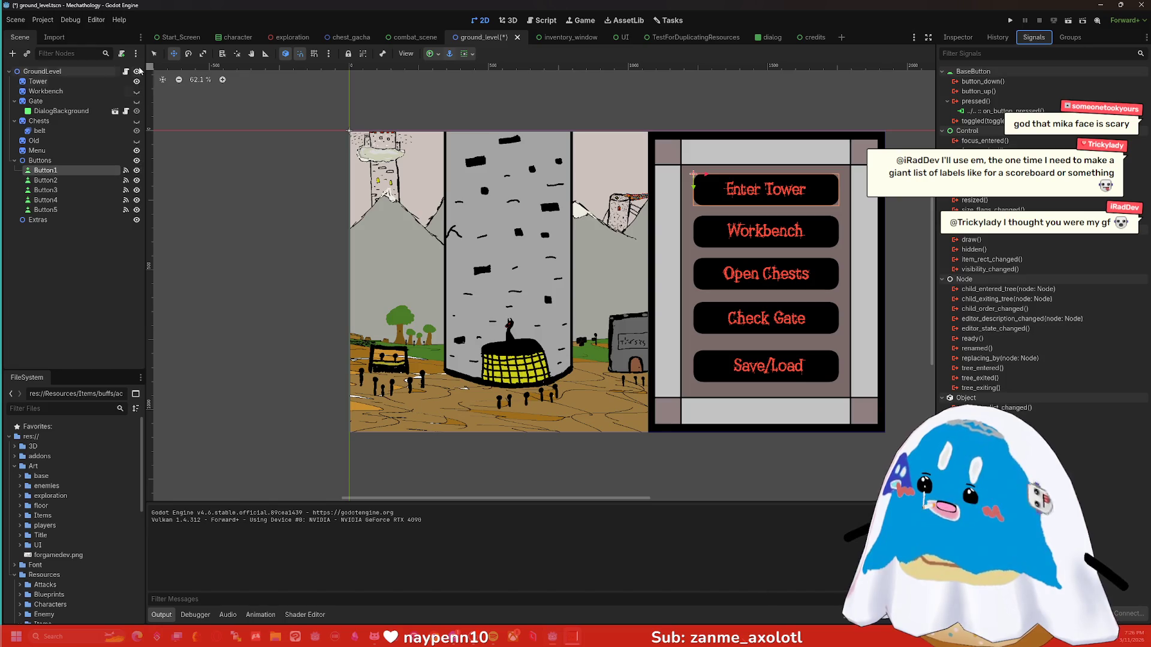
left_click(126, 72)
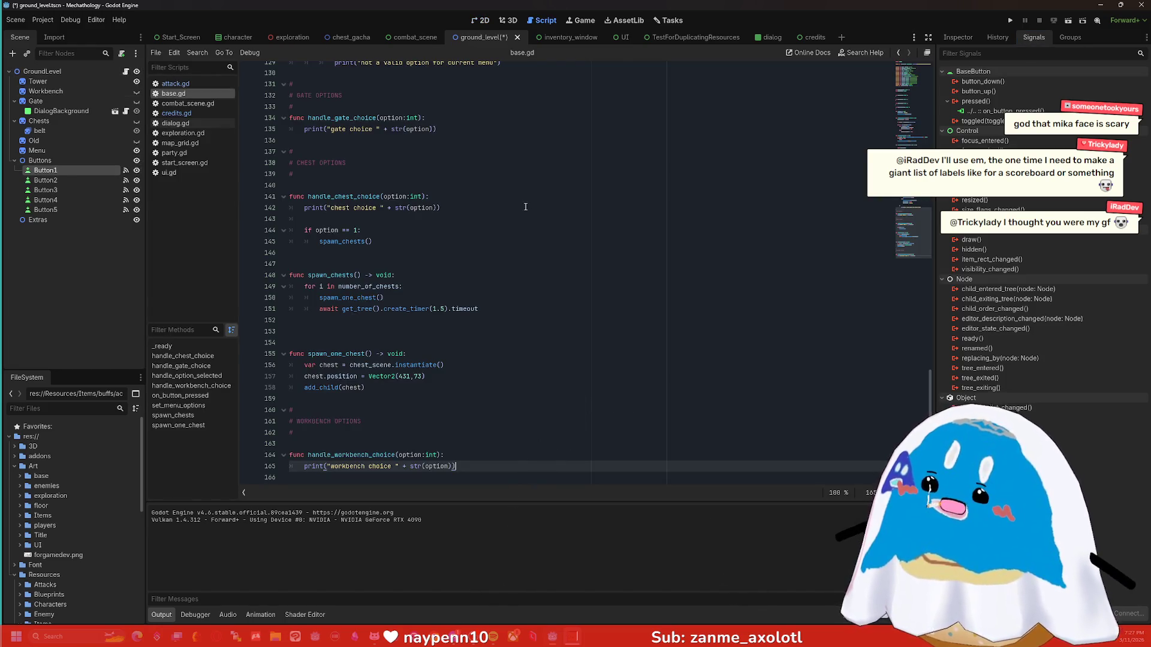
Scroll through base.gd's menu-handling code, placing the caret at the top of handle_option_selected.
scroll(497, 259, "up", 15)
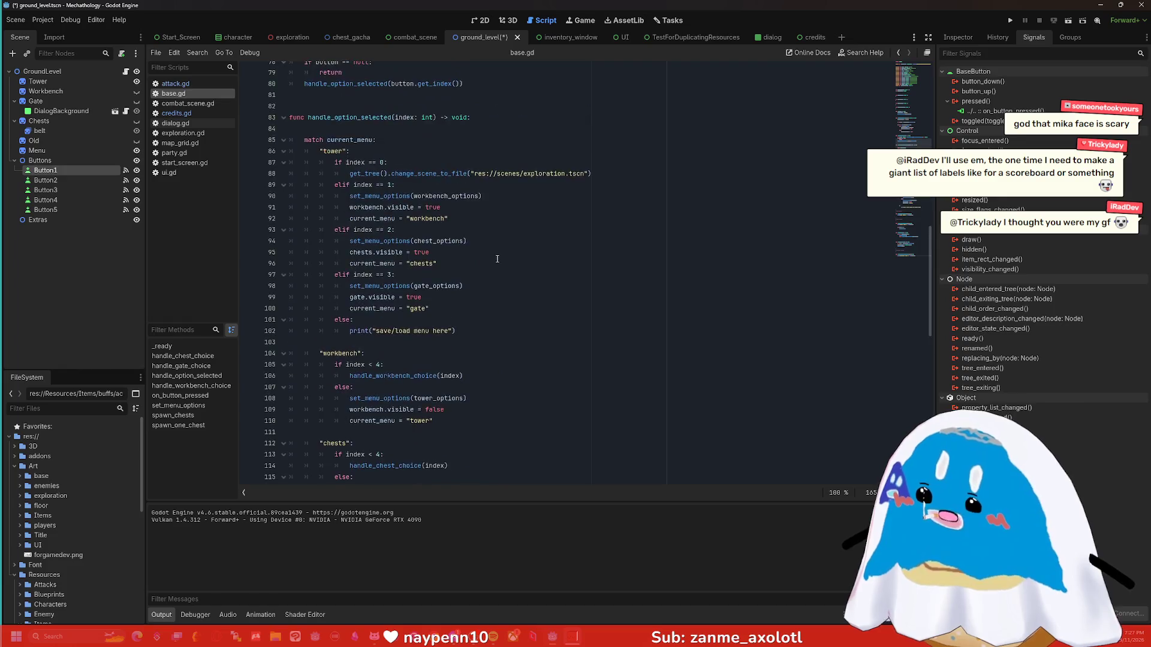
scroll(497, 259, "up", 3)
scroll(494, 257, "down", 4)
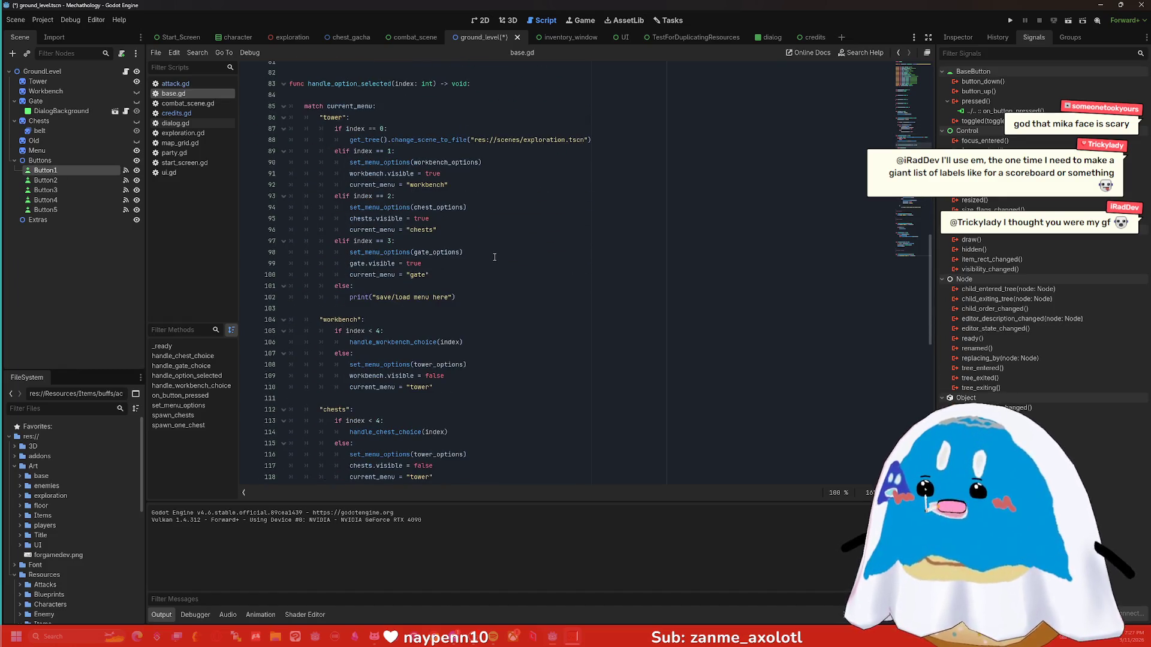
scroll(495, 255, "up", 2)
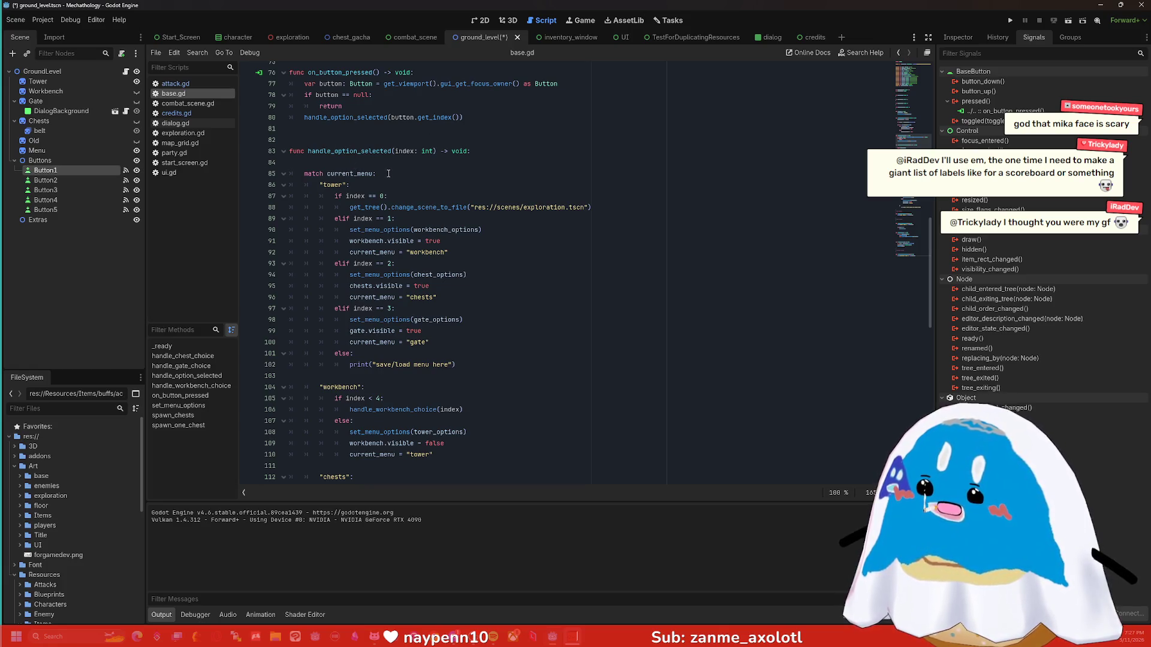
left_click(405, 159)
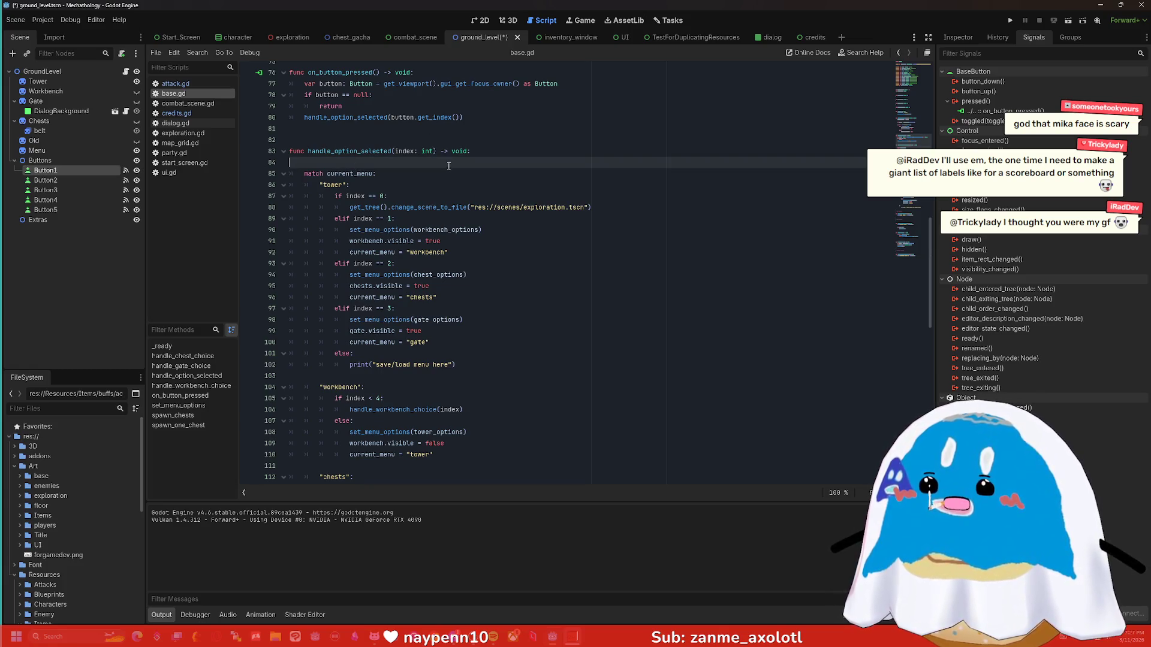
scroll(419, 170, "down", 1)
scroll(381, 152, "down", 4)
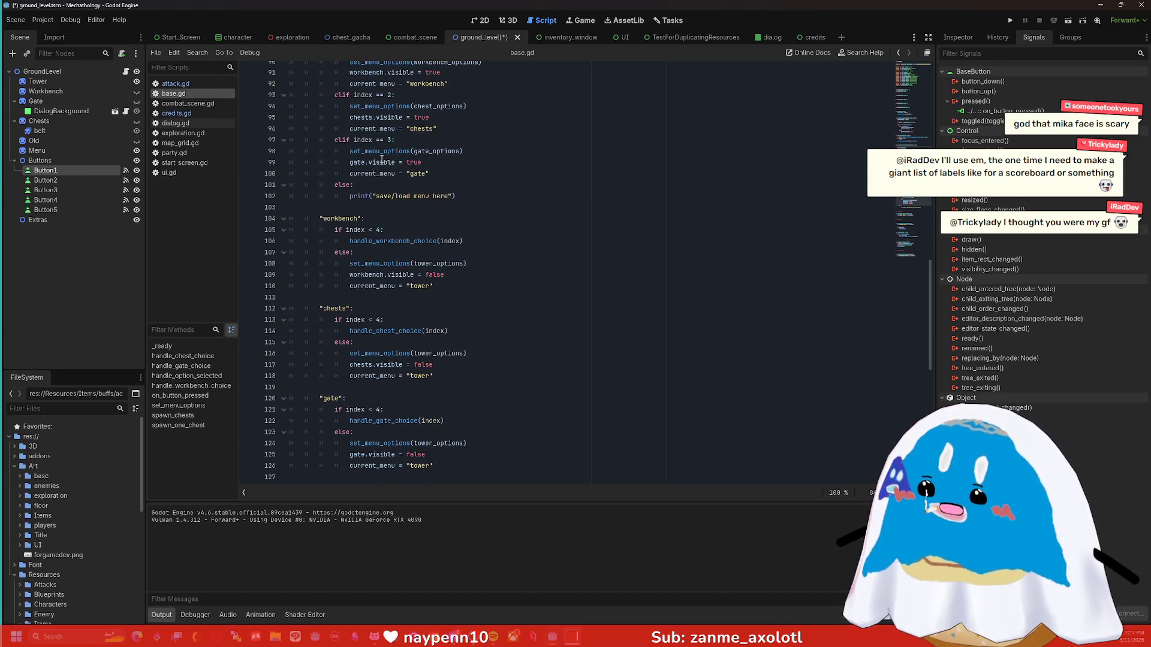
scroll(382, 159, "up", 5)
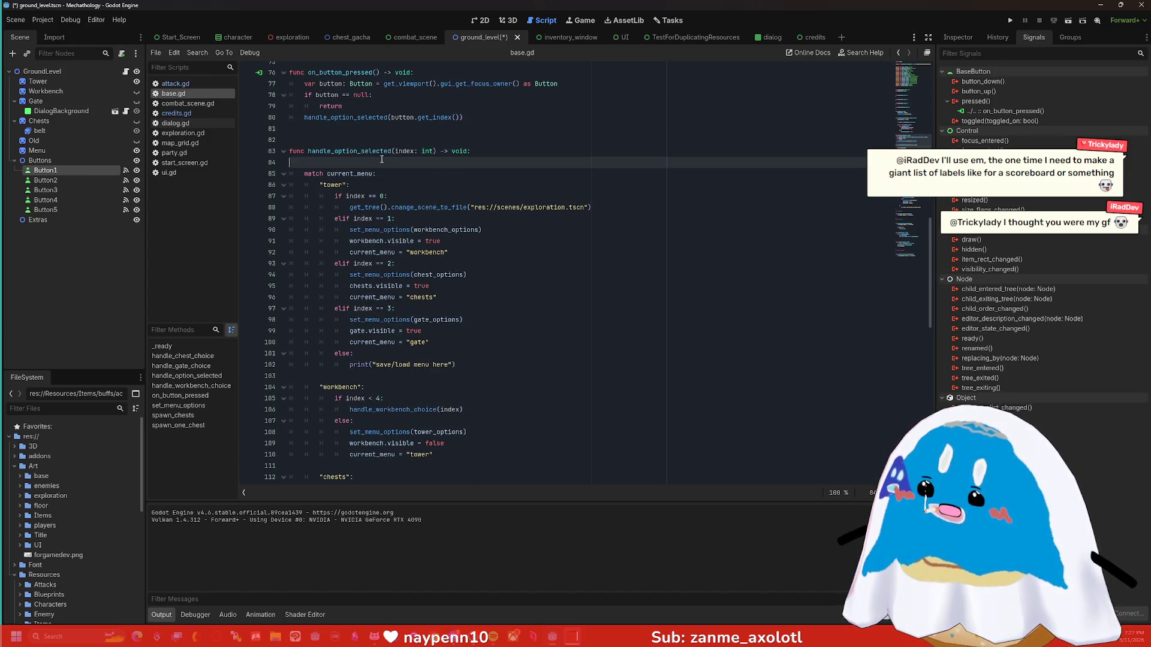
Indent empty line 84 and drop the Chests node onto it as a $Chests reference.
scroll(382, 159, "down", 5)
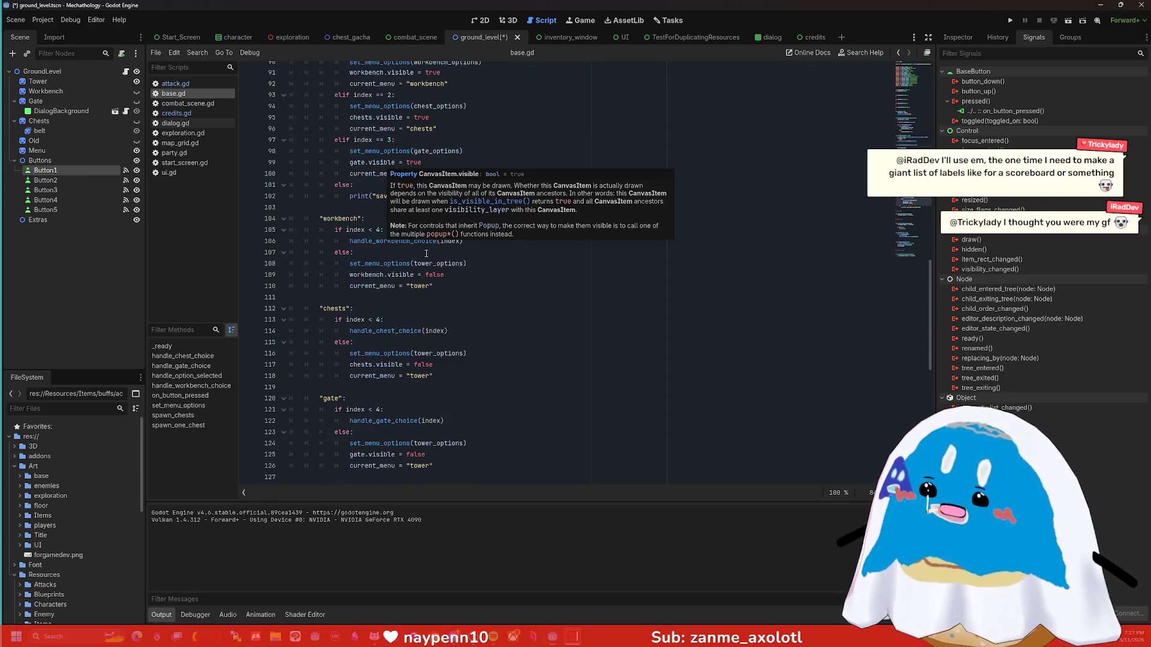
scroll(497, 374, "up", 6)
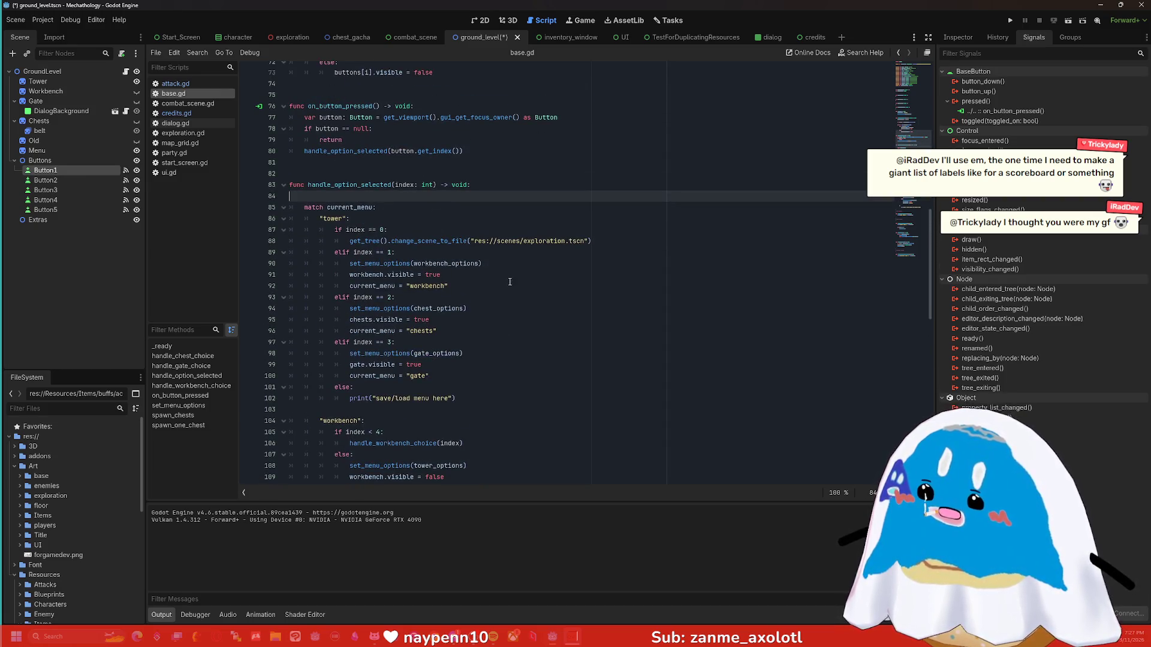
scroll(412, 209, "down", 10)
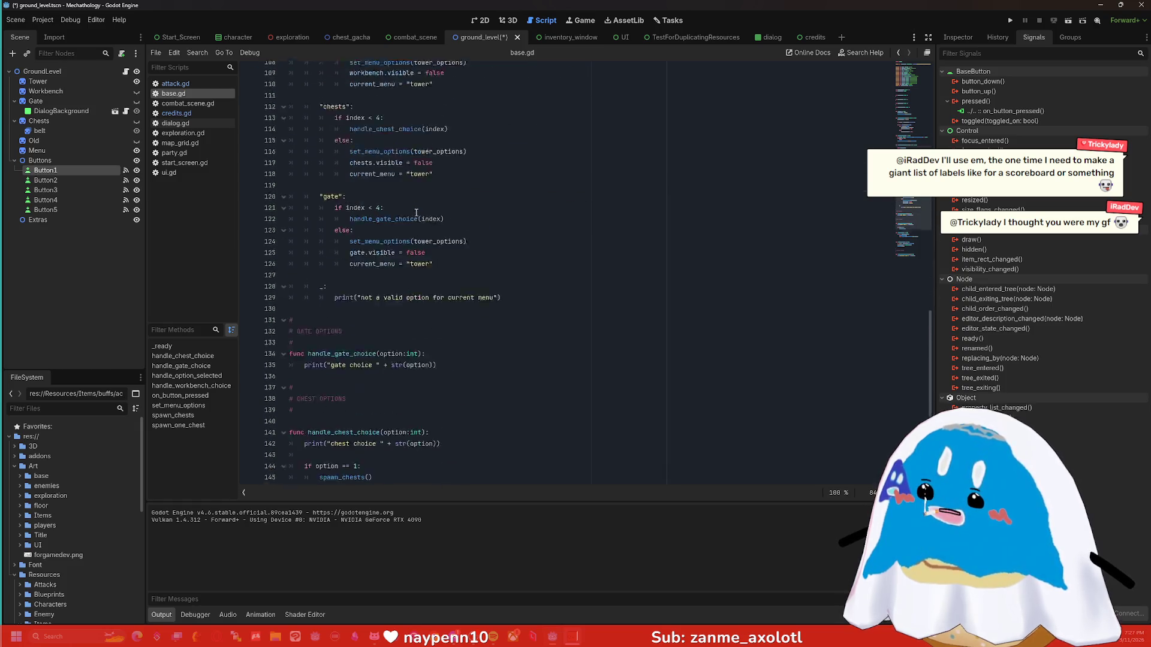
scroll(476, 323, "up", 15)
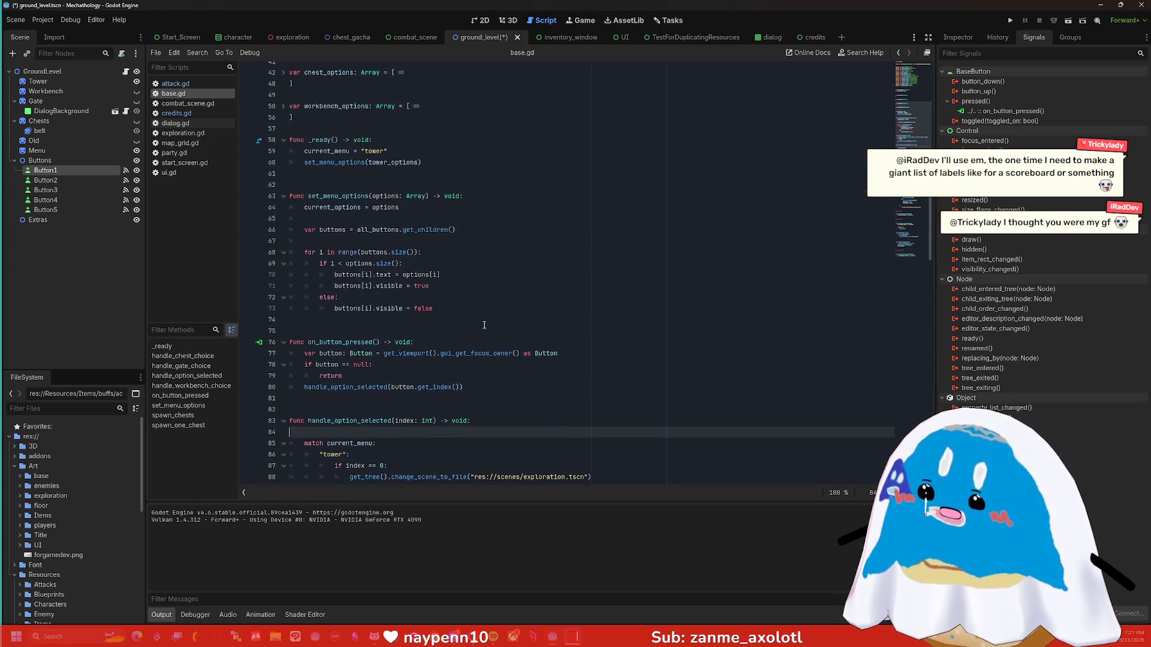
scroll(482, 328, "down", 2)
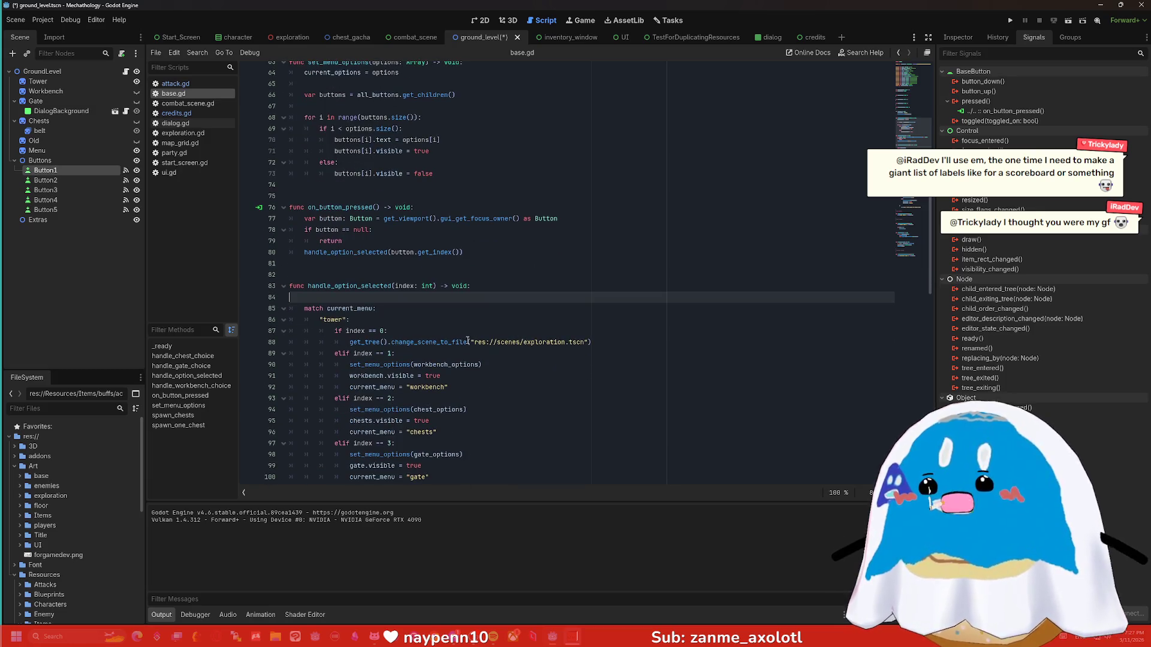
key("Tab")
mouse_move(42, 122)
left_mouse_down()
mouse_move(230, 200)
mouse_move(377, 299)
left_mouse_up()
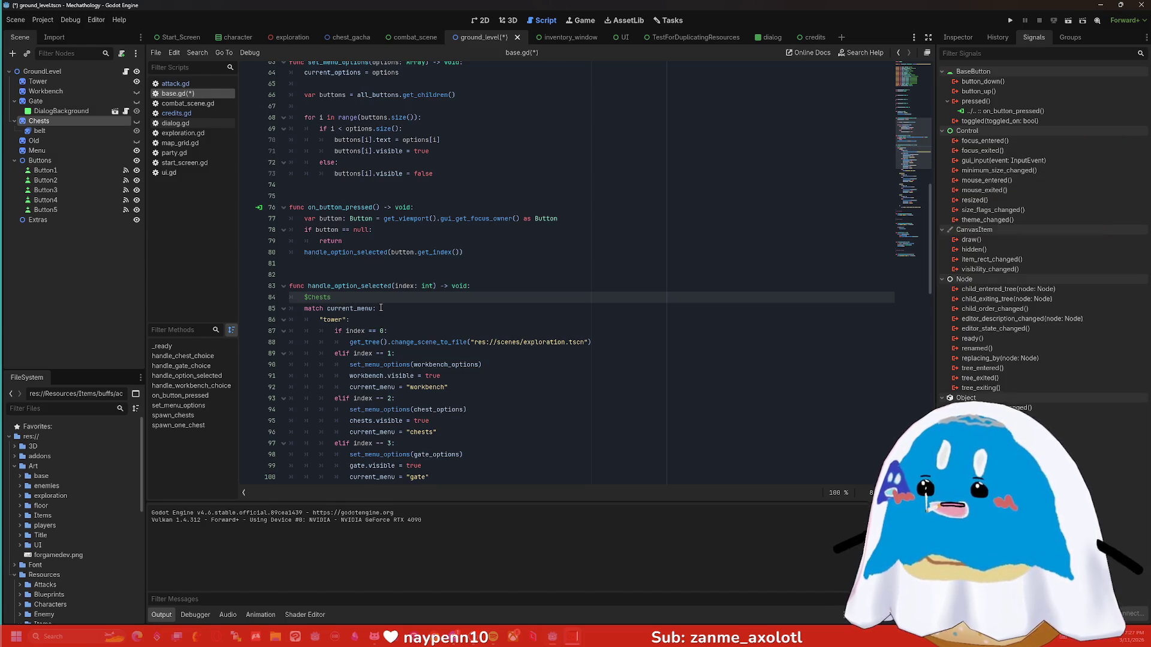
Complete line 84 as chests.hide() with blank lines around it, then save and run the game.
type("ches")
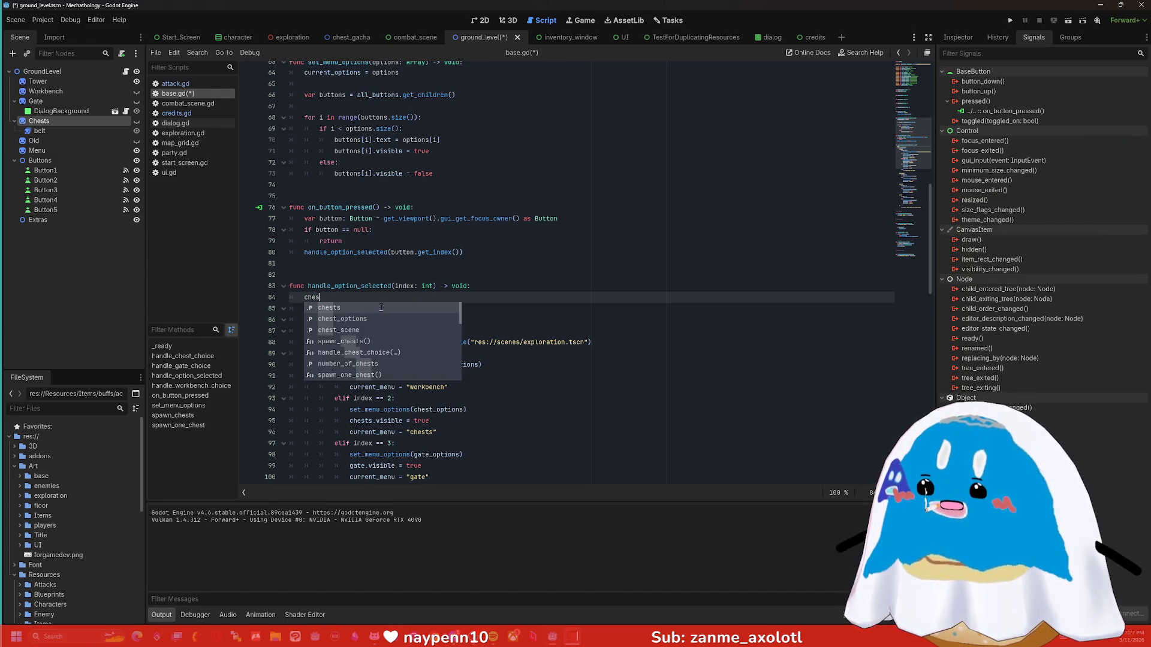
key("Return")
type(".hide(")
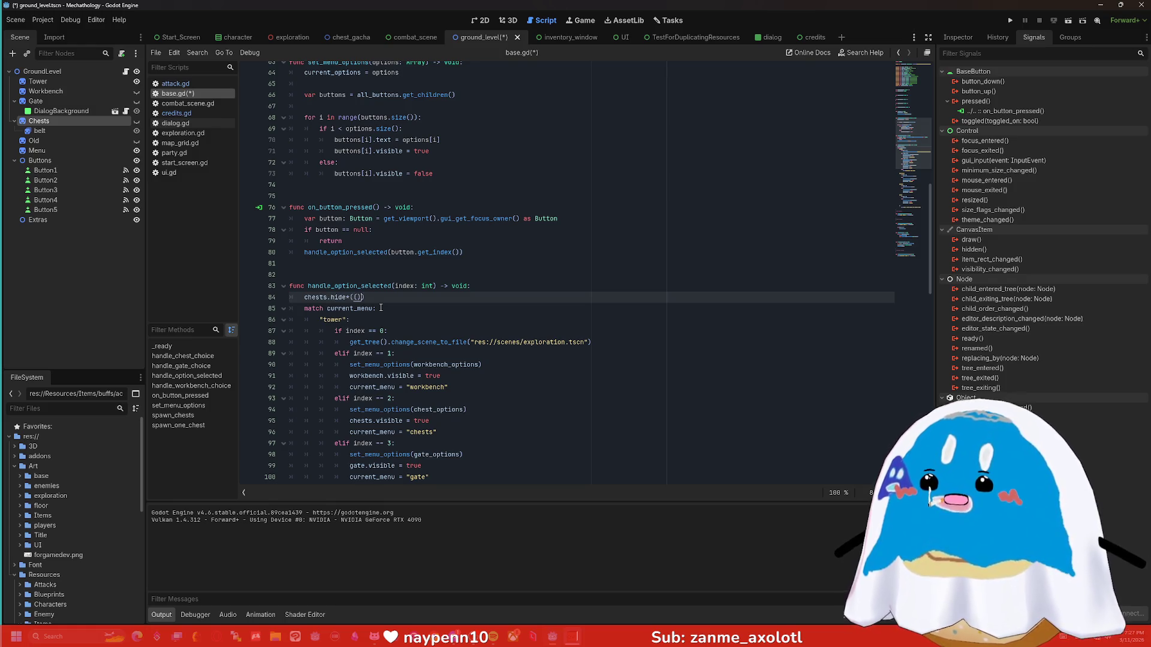
key("Return")
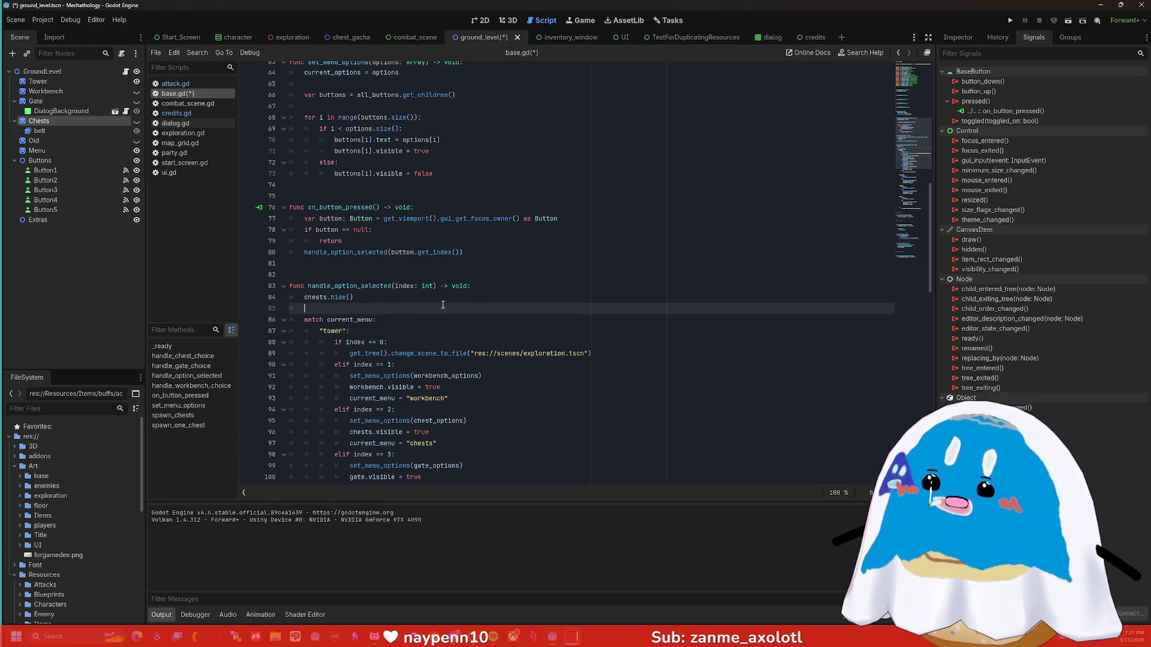
key("Up")
key("Up")
key("End")
key("Return")
left_click(1010, 22)
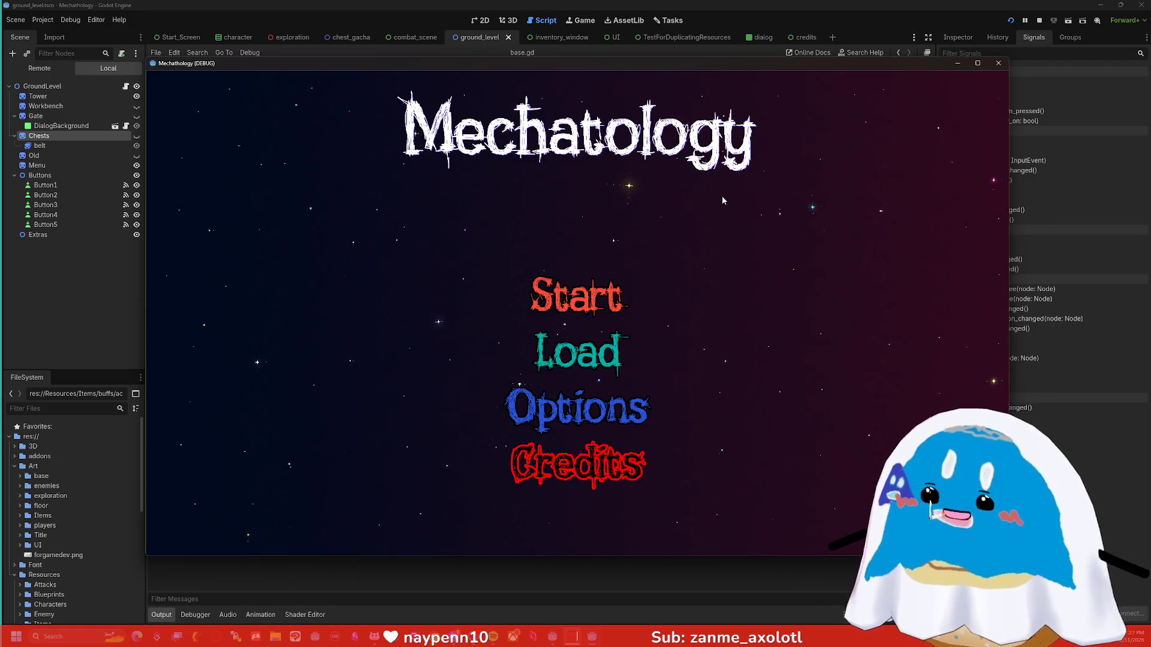
Start the game, enter the tower, and choose Open Chests at the base to spawn chests.
left_click(574, 300)
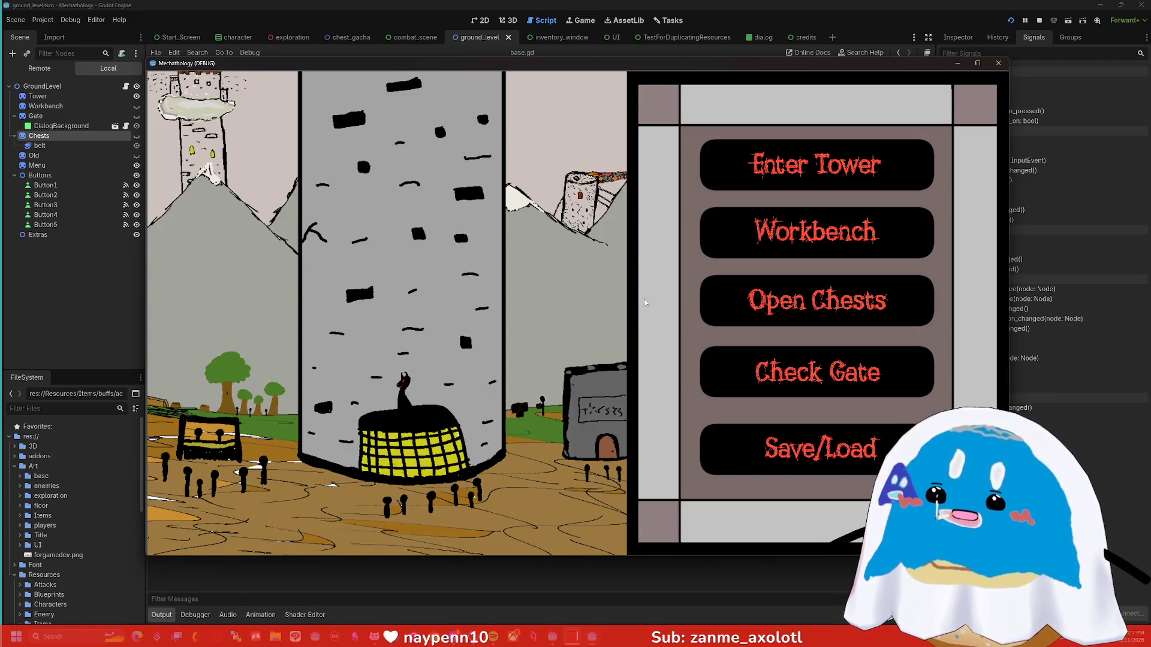
left_click(809, 184)
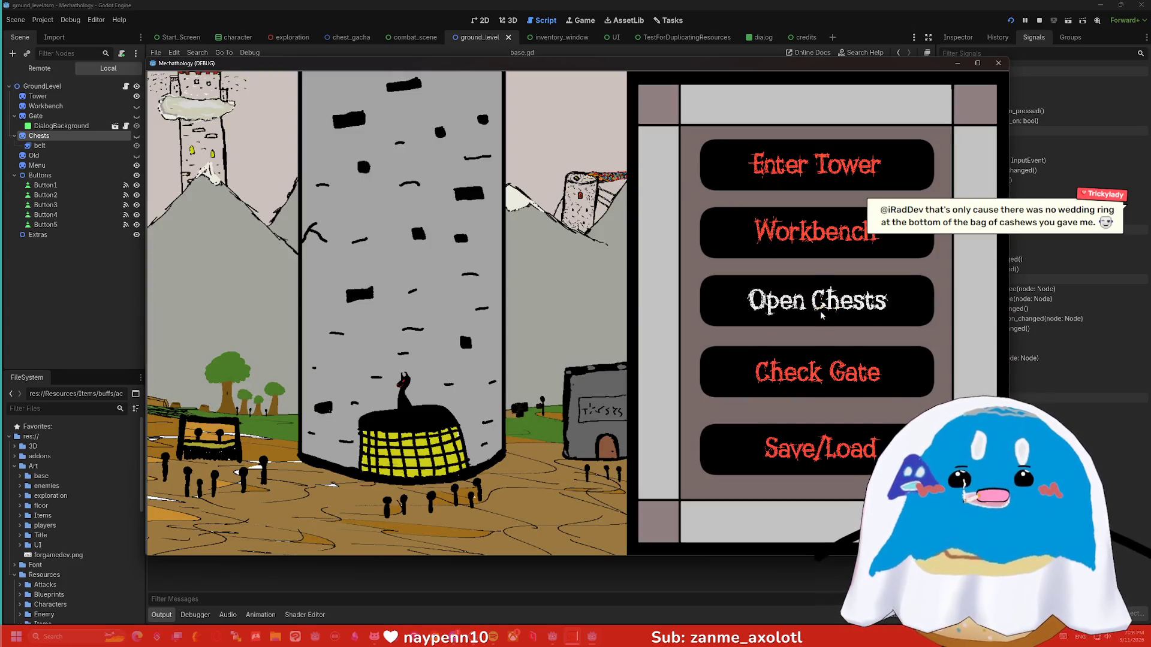
left_click(821, 316)
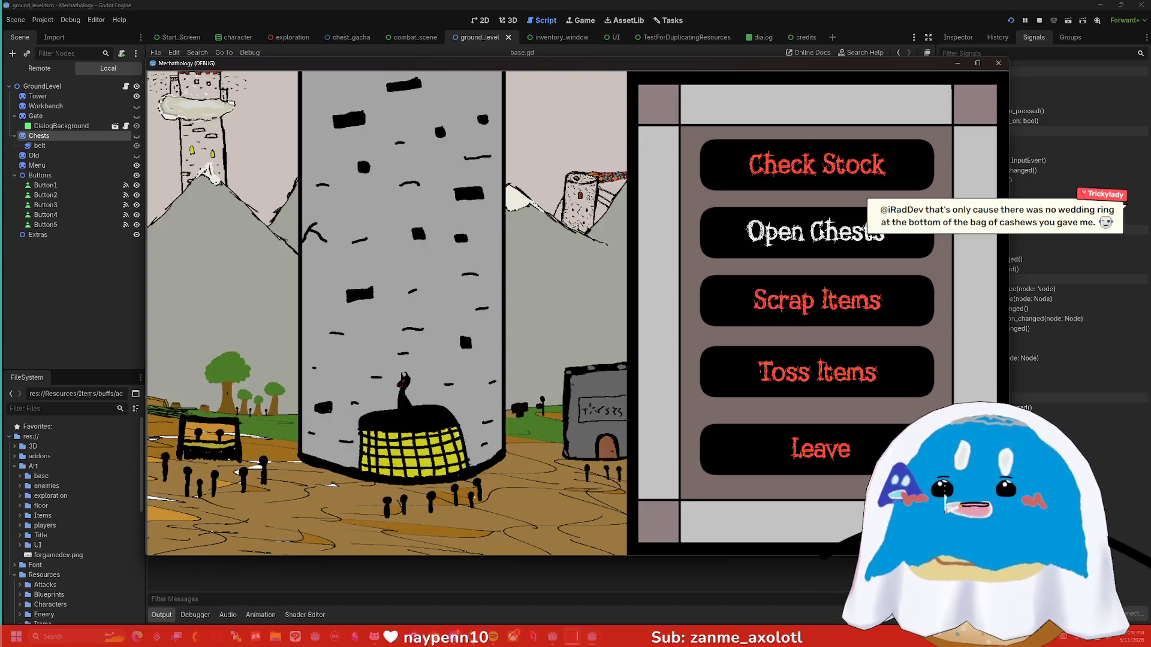
left_click(822, 233)
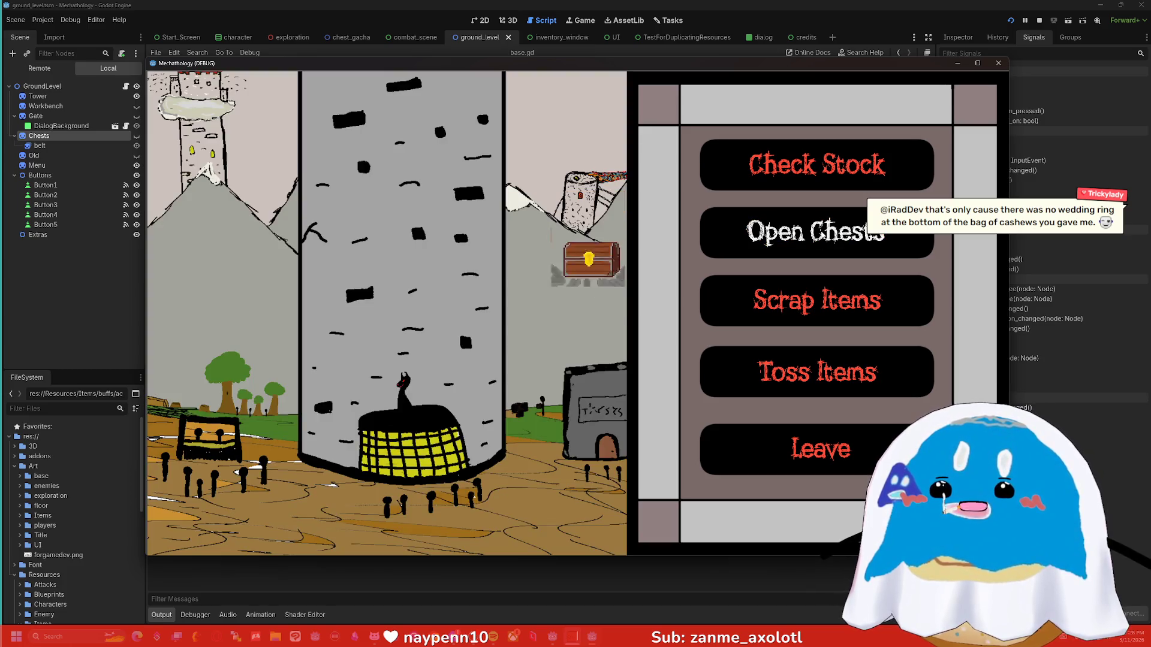
Leave the chest menu, stop the game with F8, and return to base.gd.
left_click(844, 436)
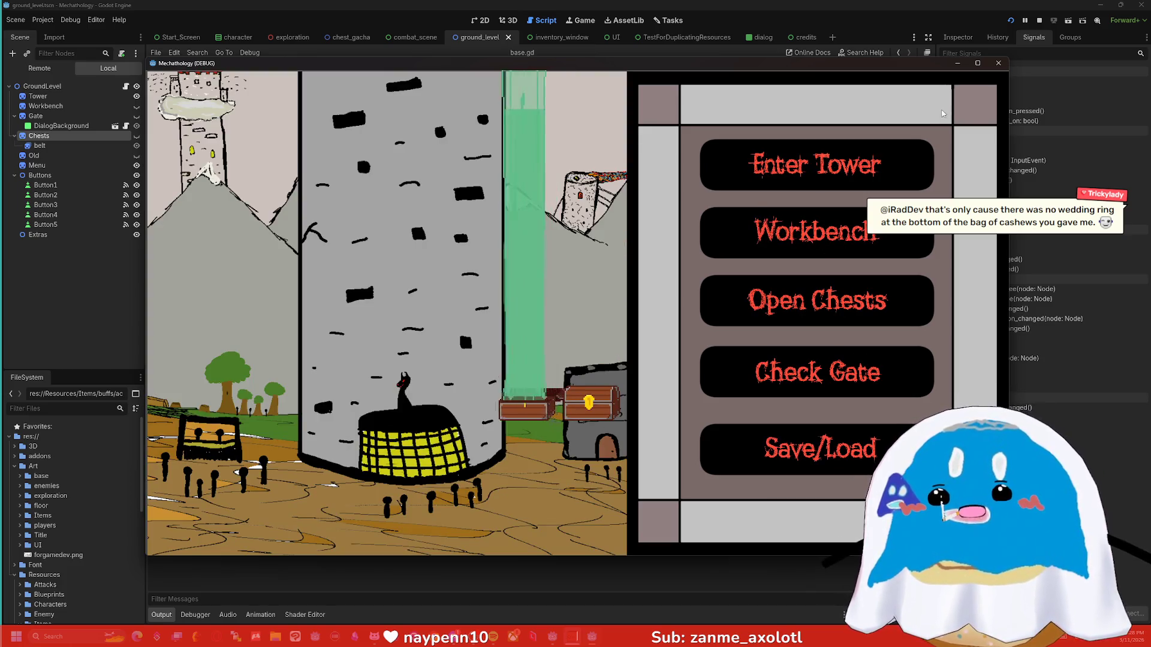
key("F8")
left_click(371, 298)
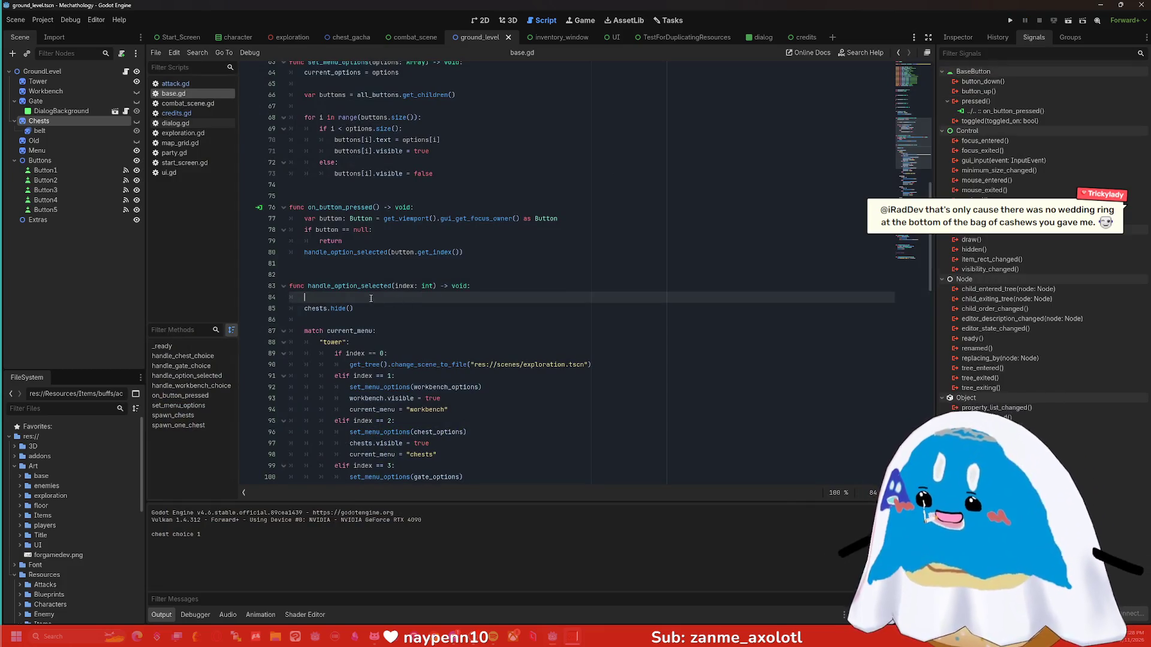
left_click(327, 308)
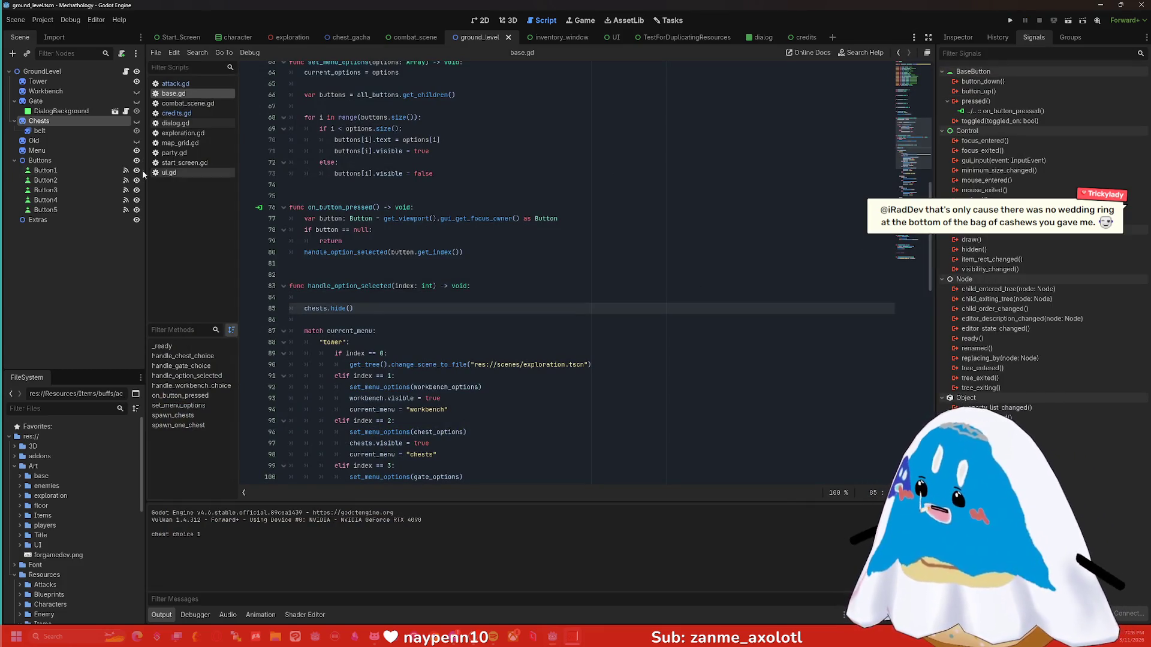
left_click(56, 130)
left_click(56, 123)
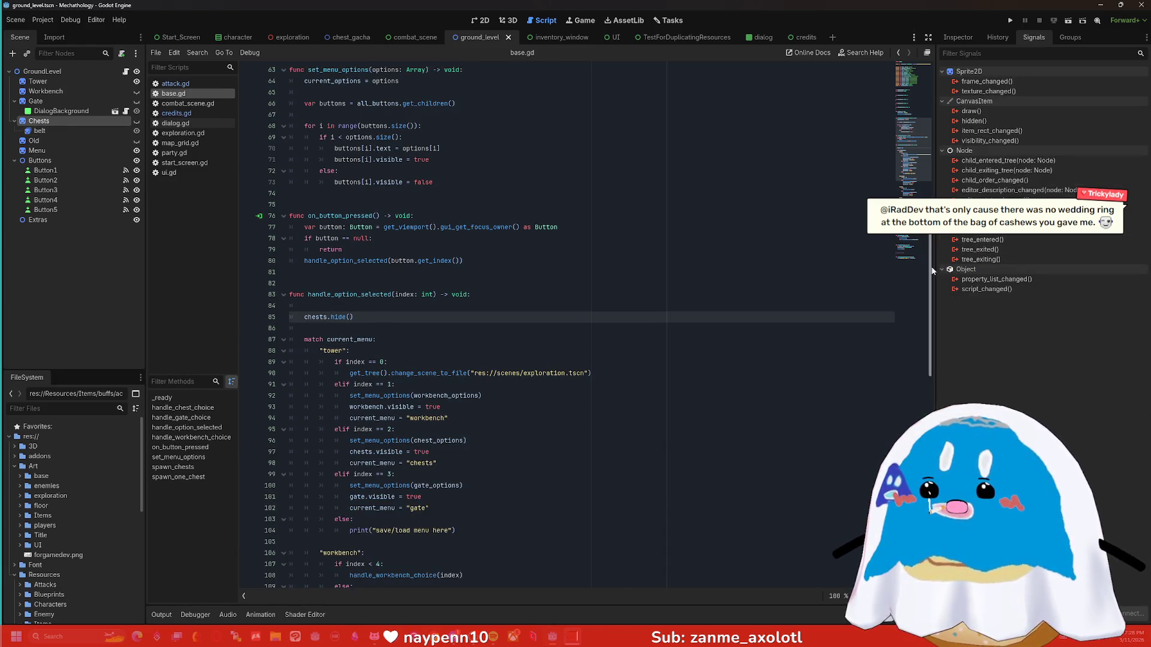
left_click_drag(933, 252, 936, 97)
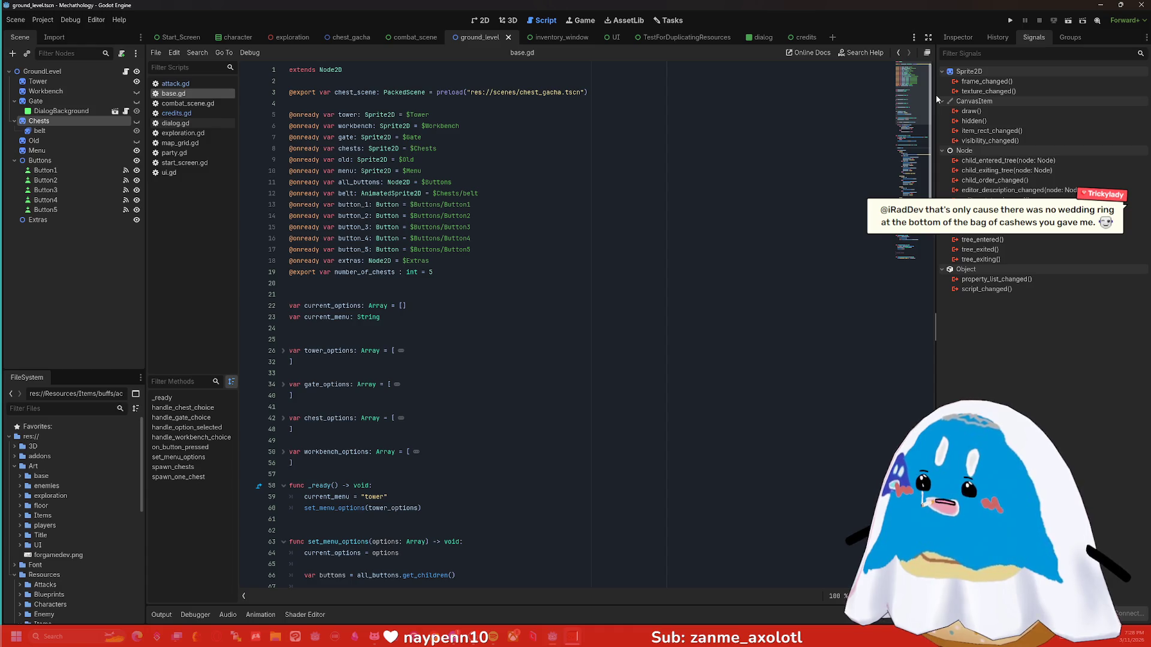
left_click_drag(936, 95, 931, 454)
left_click_drag(930, 414, 930, 424)
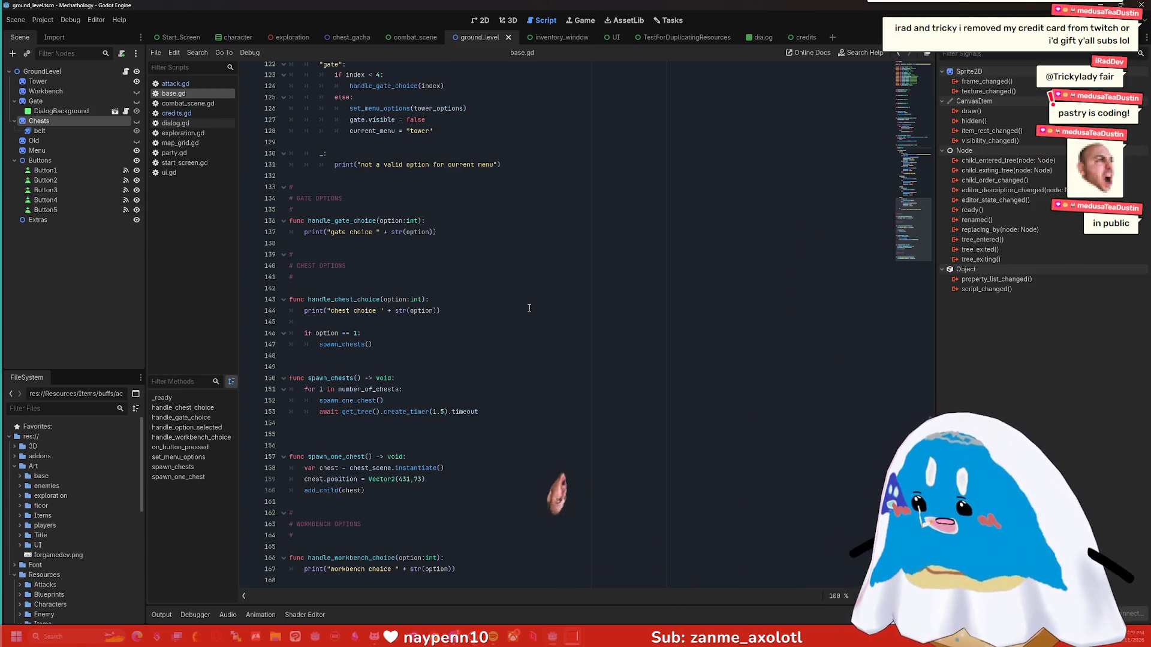
Step through base.gd from the chest option 1 condition down to spawn_one_chest's add_child(chest) line.
left_click(406, 337)
left_click(403, 356)
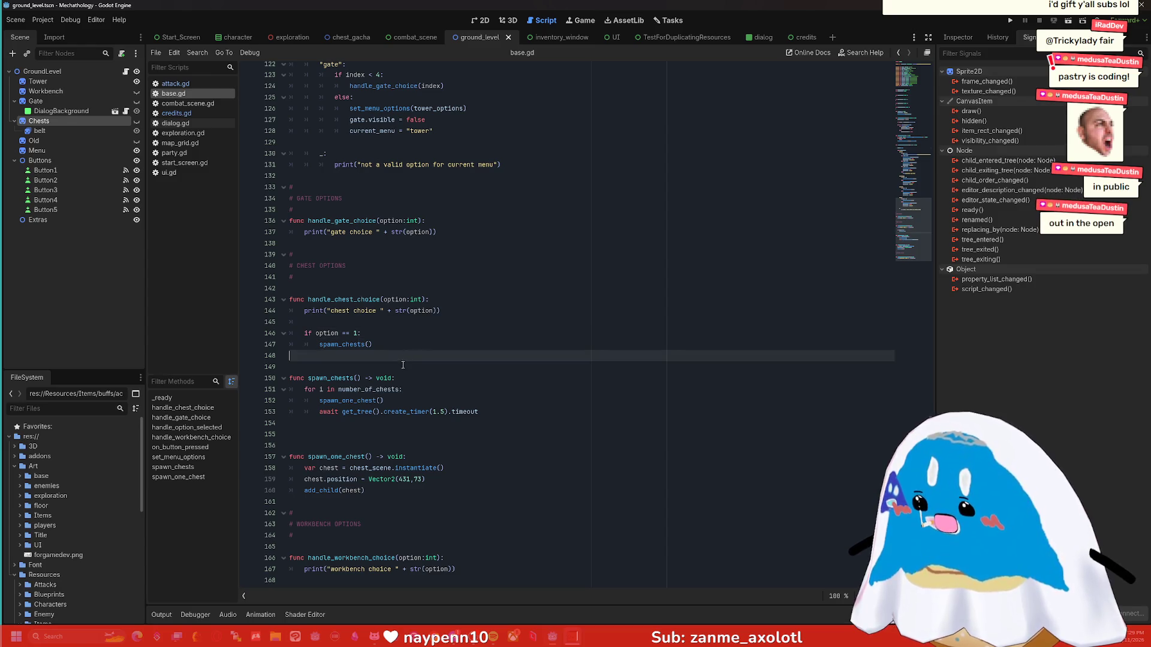
left_click(400, 379)
left_click(401, 400)
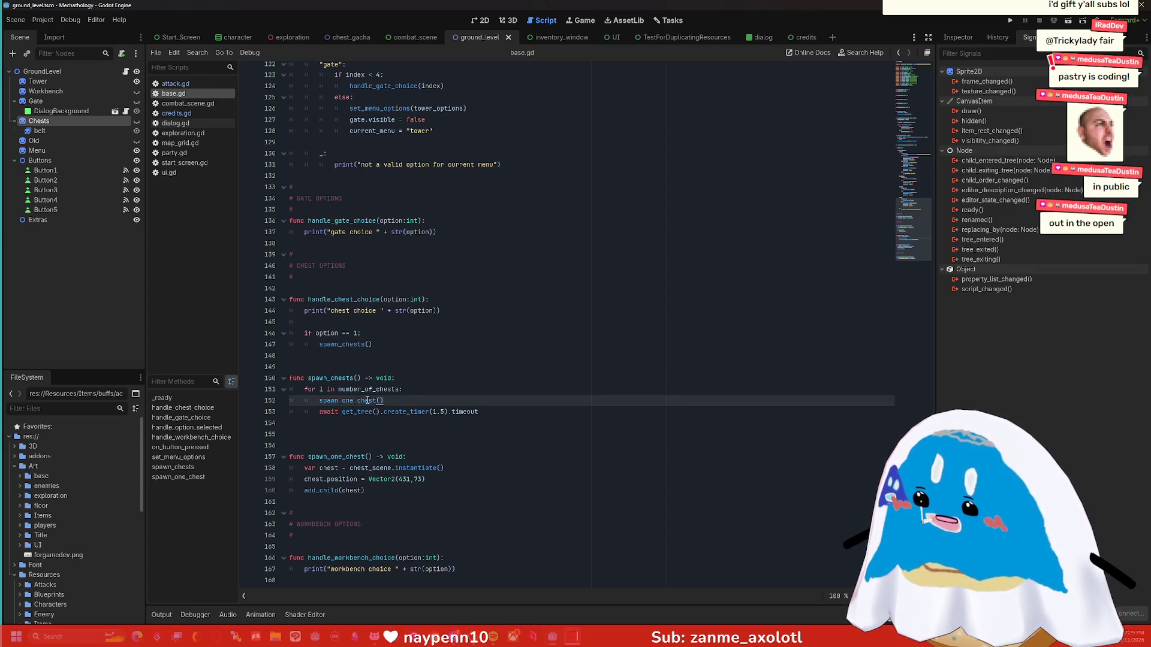
left_click(357, 490)
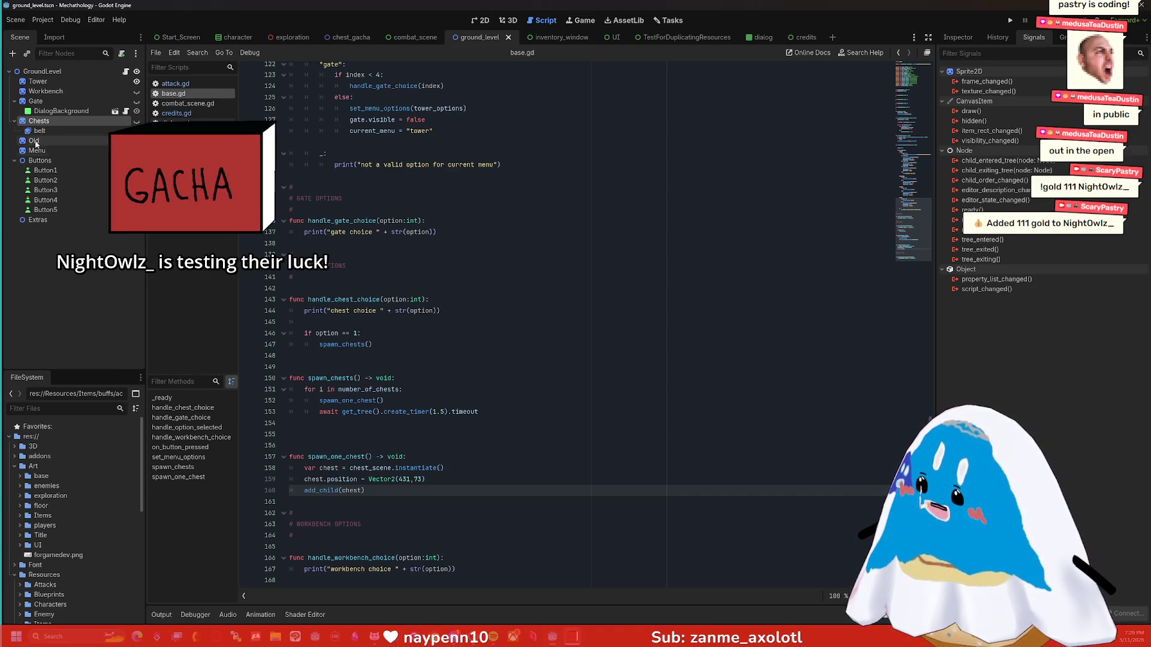
Collapse the Gate branch in the Scene dock, leaving Chests expanded with its belt child.
left_click(14, 101)
left_click(15, 112)
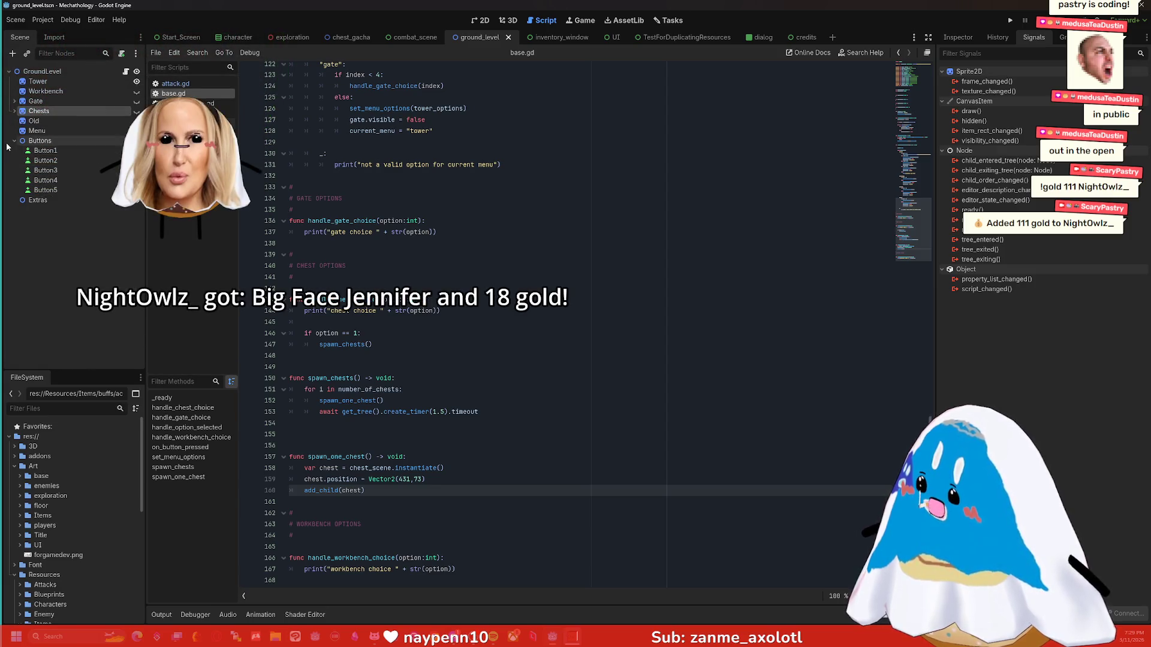
left_click(14, 111)
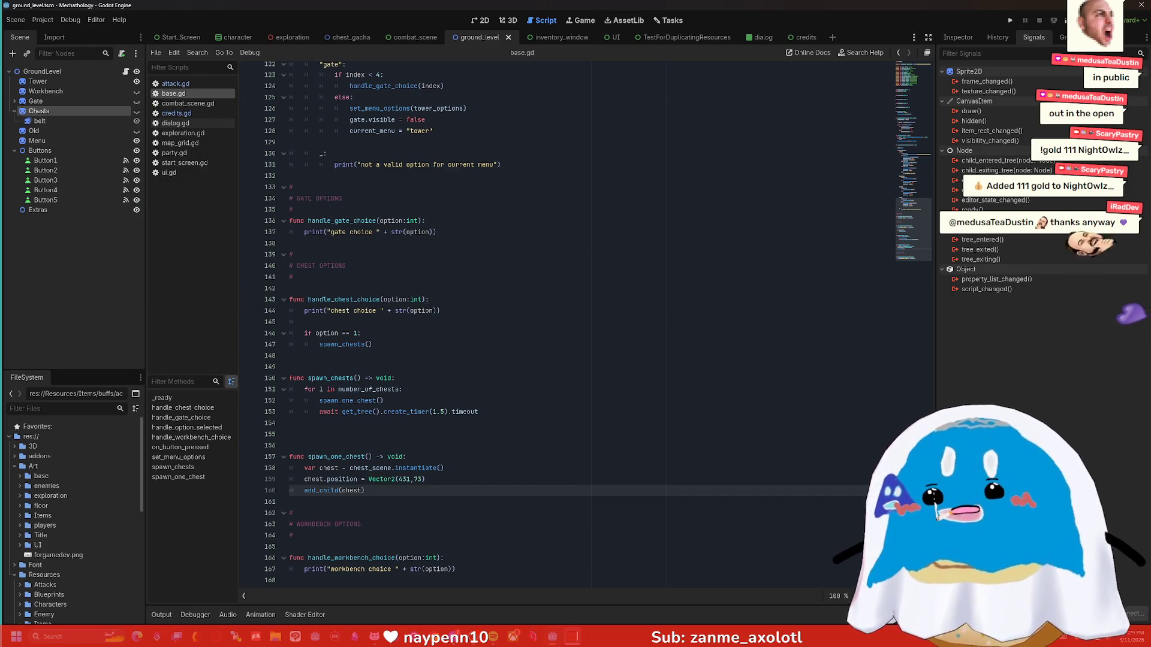
scroll(892, 77, "up", 20)
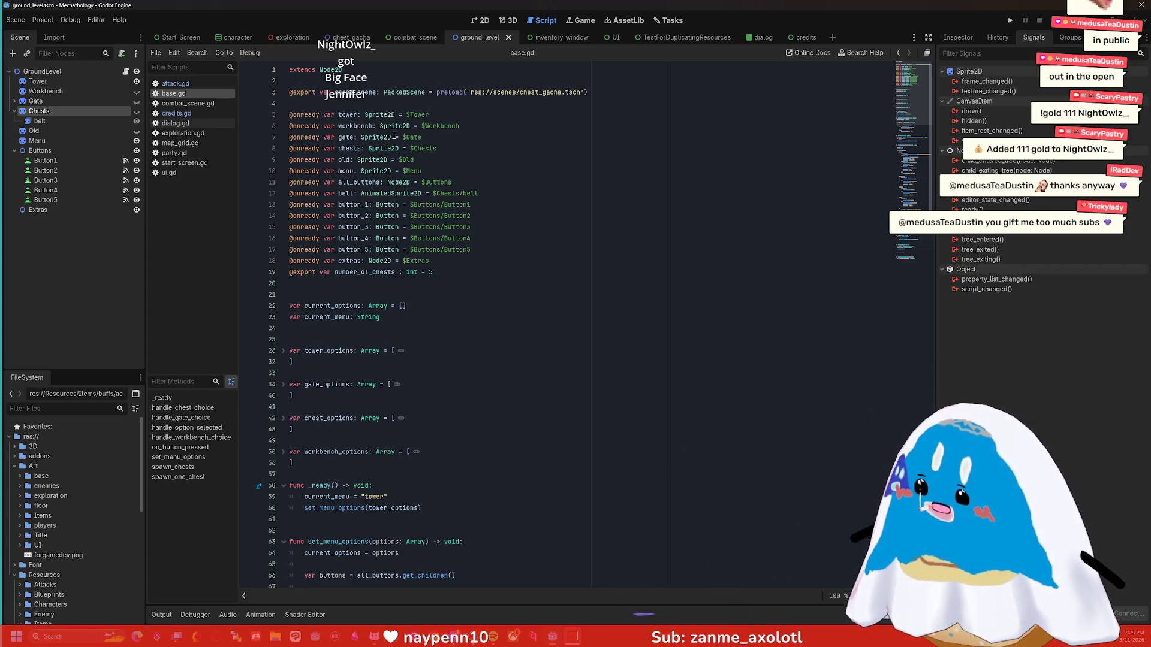
Search base.gd for 'chest' and step through the matches to number_of_chests and spawn_chests.
left_click(483, 267)
scroll(483, 267, "down", 1)
key("ctrl+f")
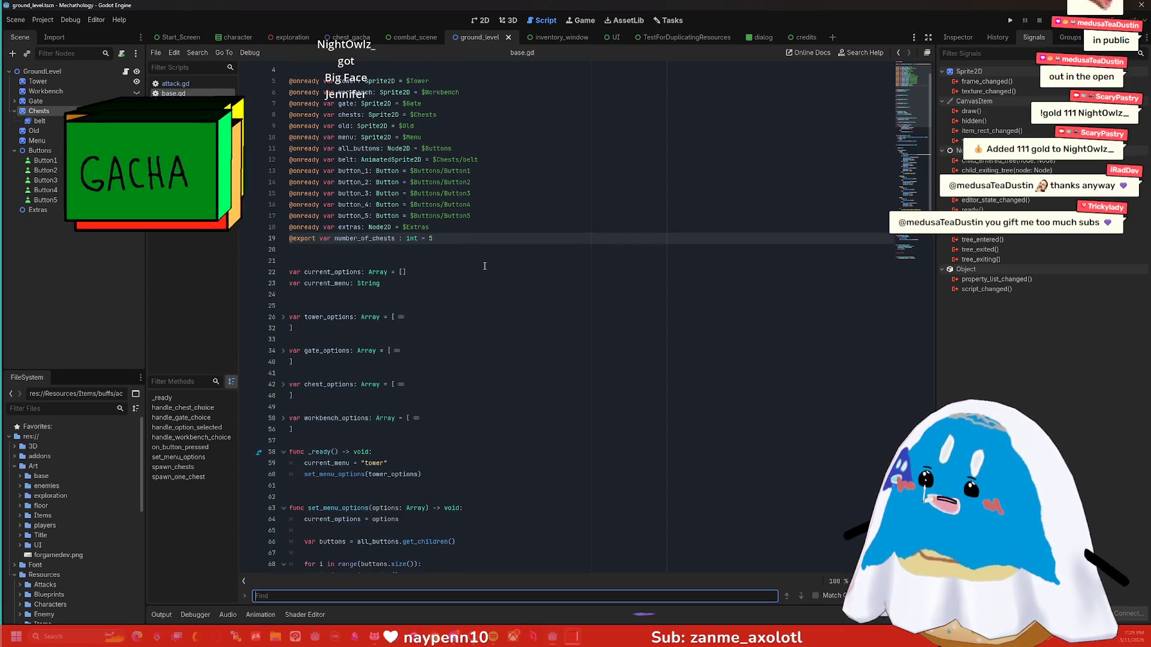
type("cheest")
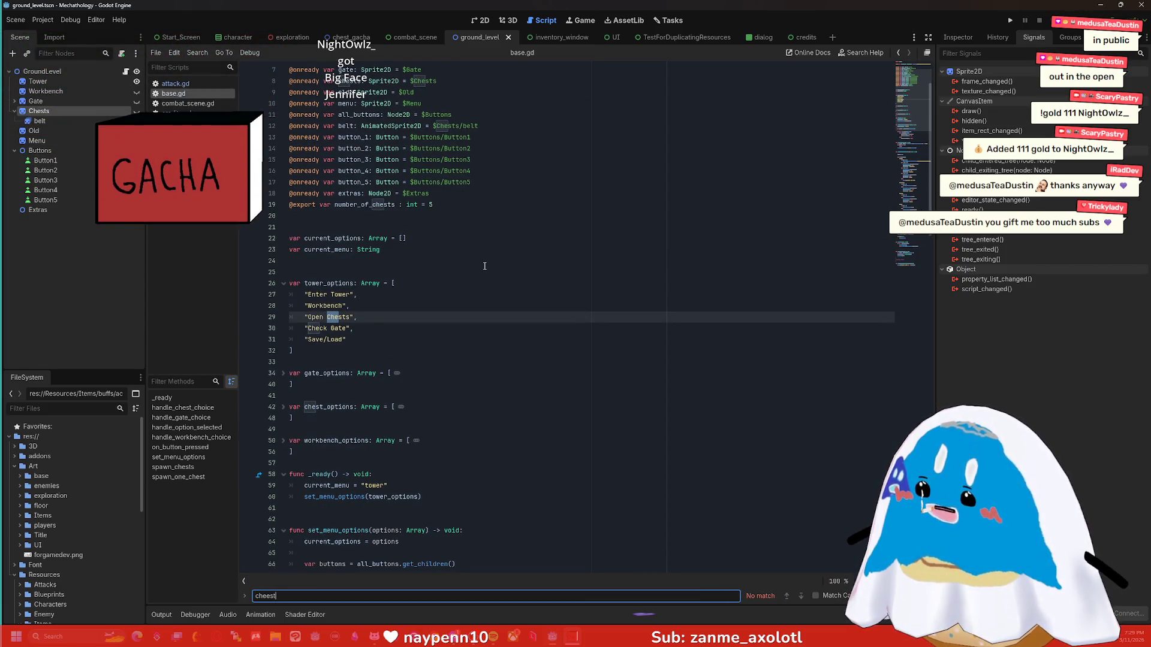
key("BackSpace")
key("BackSpace")
key("BackSpace")
type("st")
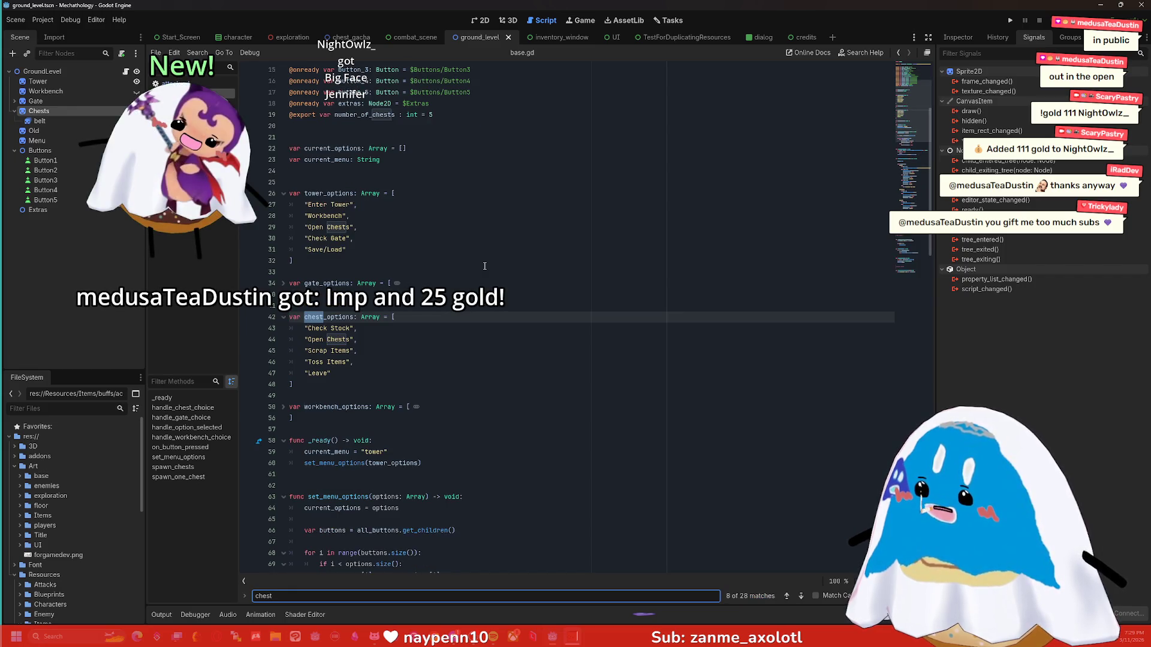
key("Return")
key("Return")
key("Return")
key("Return")
key("Return")
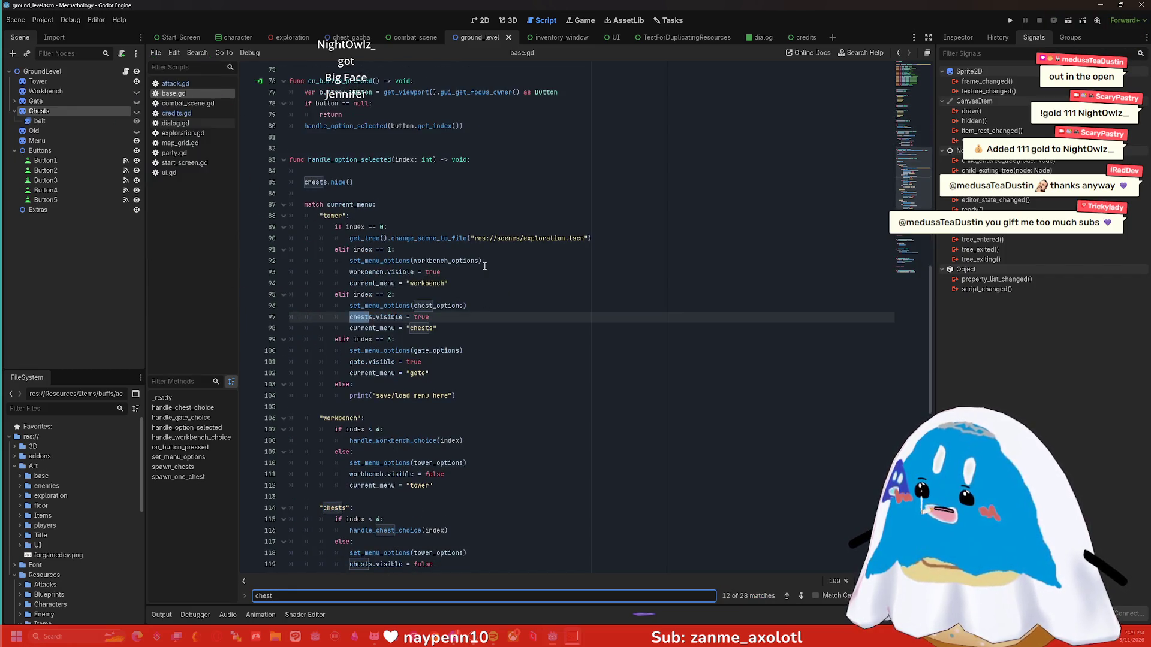
scroll(423, 397, "down", 7)
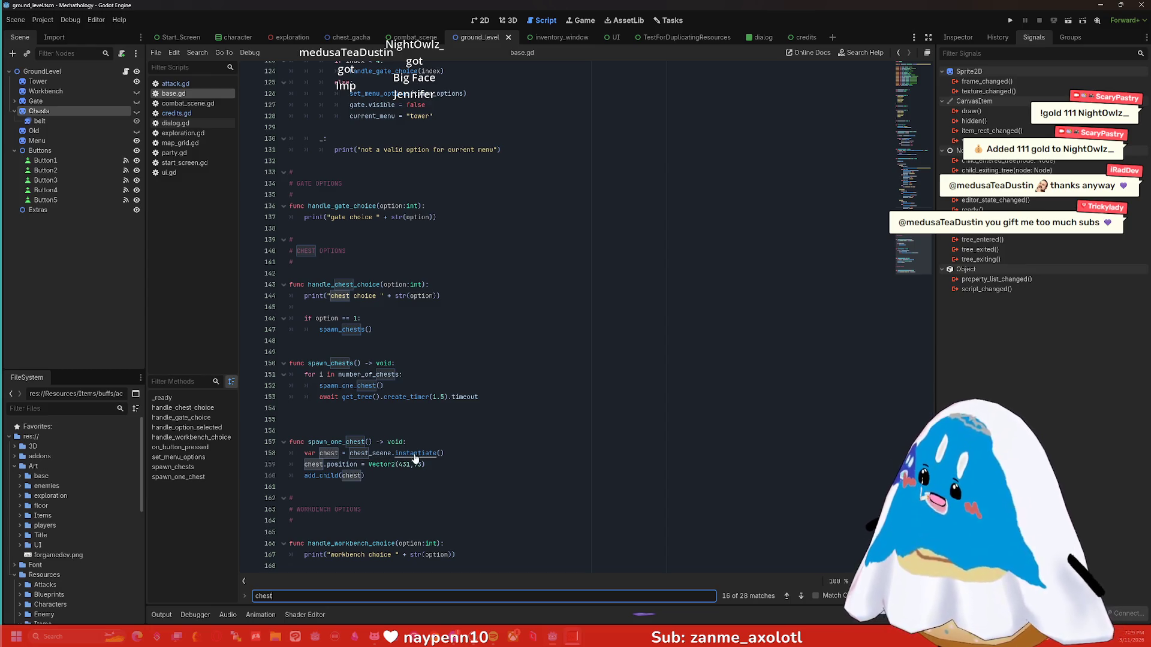
Place the caret after add_child(chest), reselect Chests, and bring up GroundLevel's context menu.
left_click(464, 465)
left_click(471, 475)
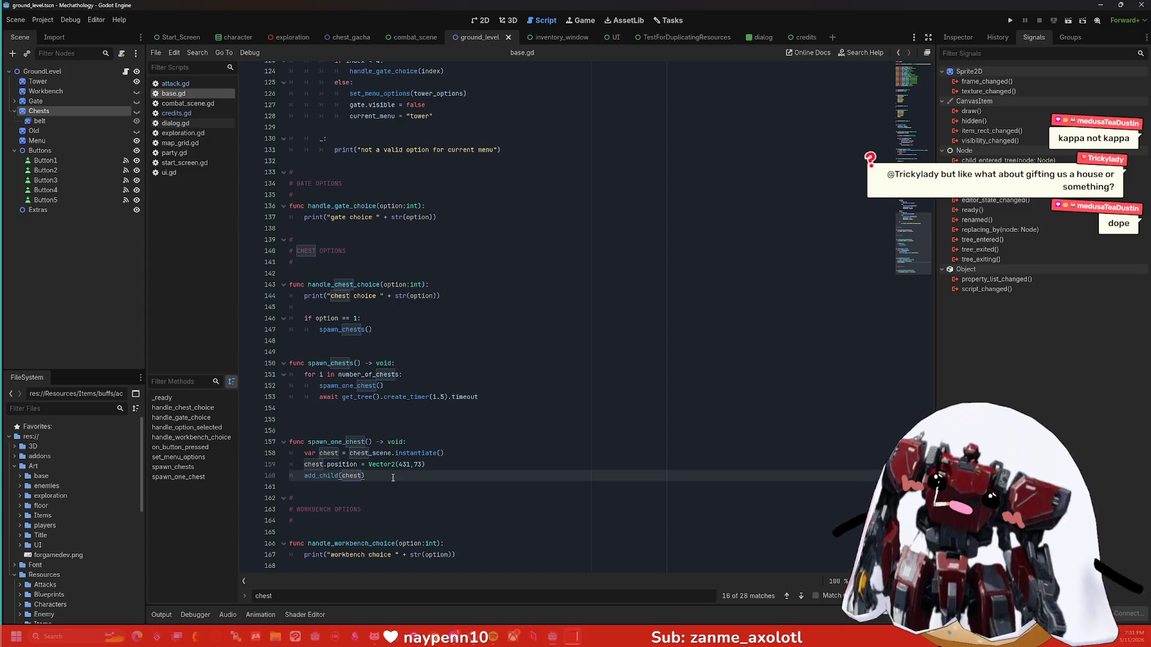
left_click(55, 118)
left_click(51, 113)
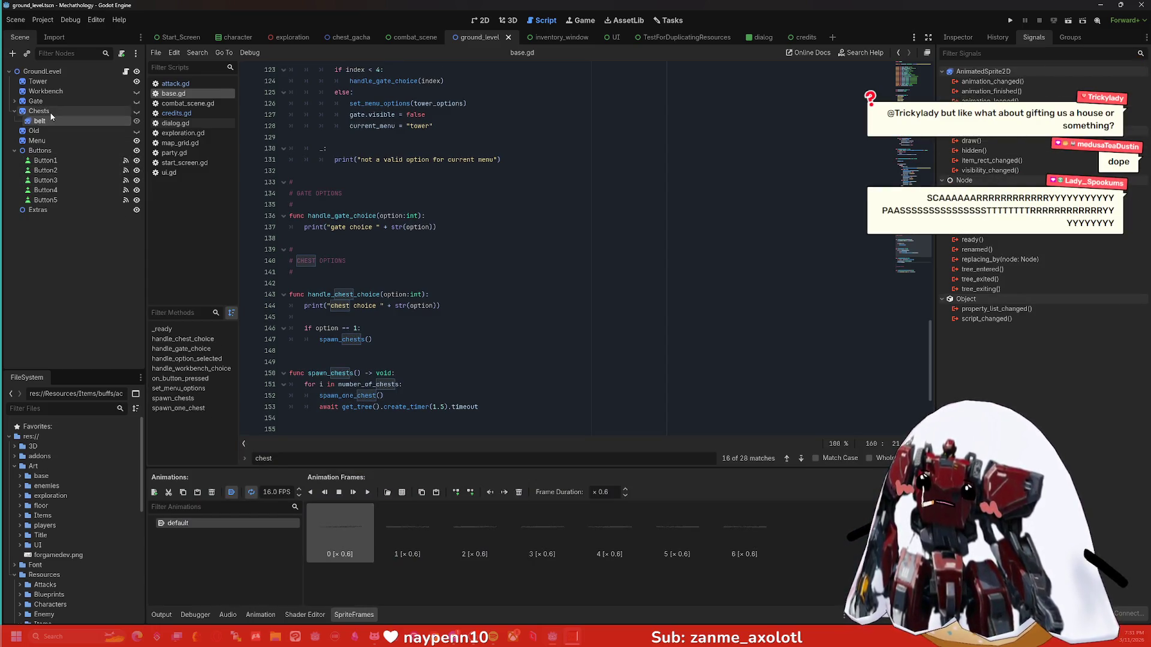
right_click(62, 69)
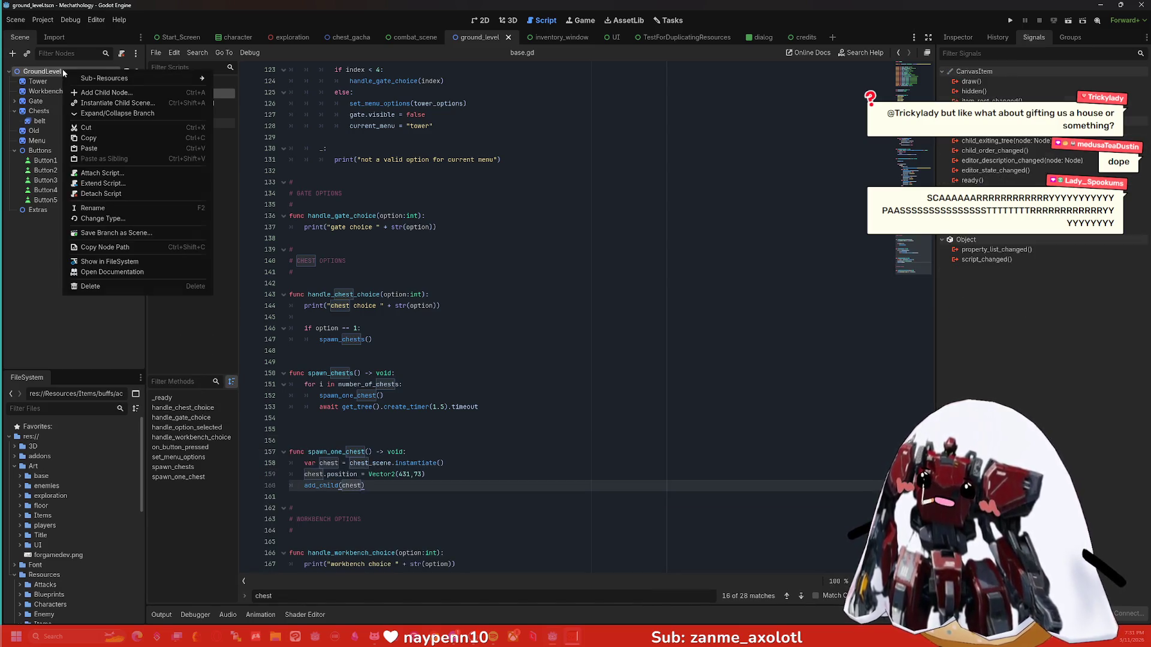
Add a Node2D child under GroundLevel by searching 'node2d', then begin renaming it.
left_click(102, 92)
left_click(623, 194)
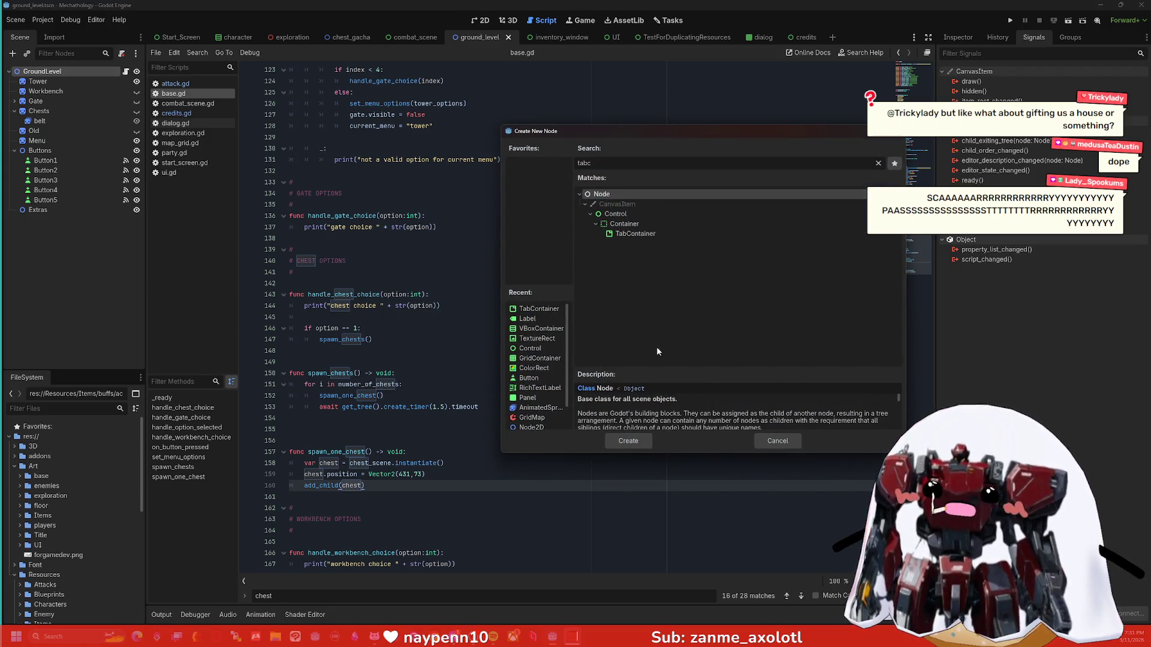
type("node2d")
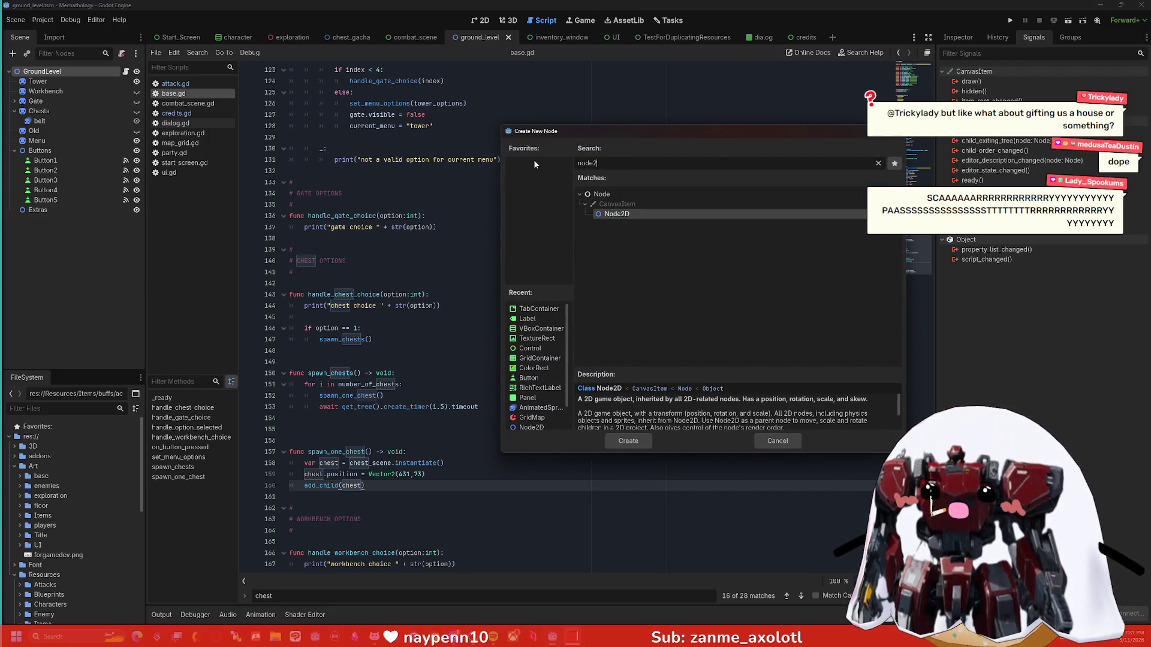
key("Return")
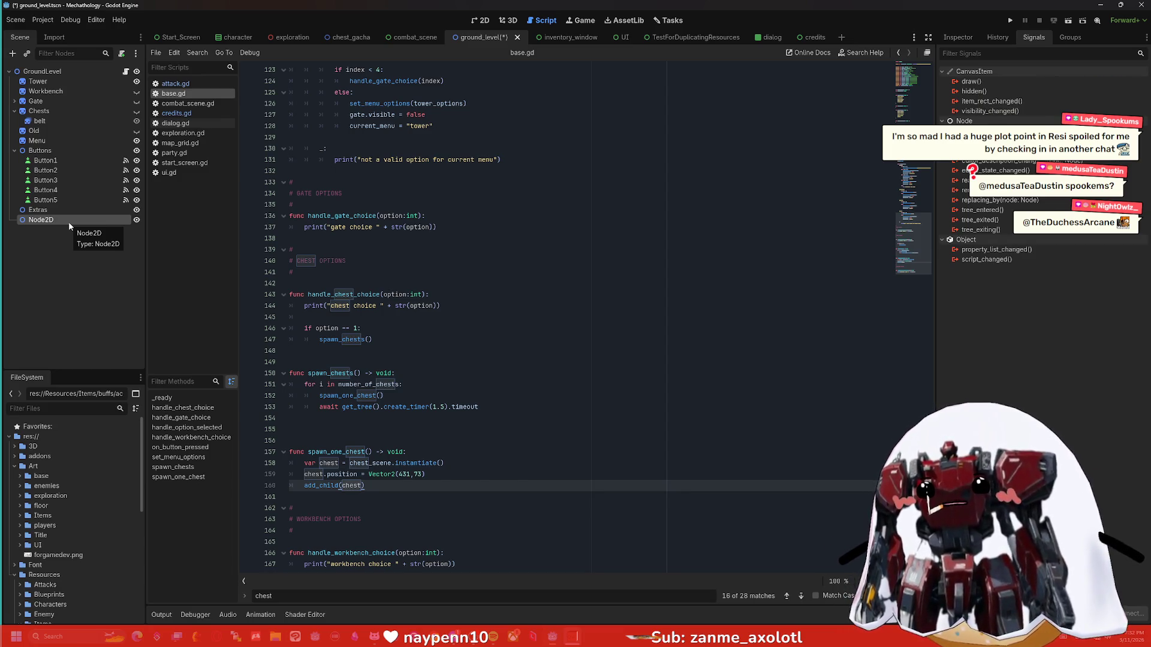
double_click(69, 222)
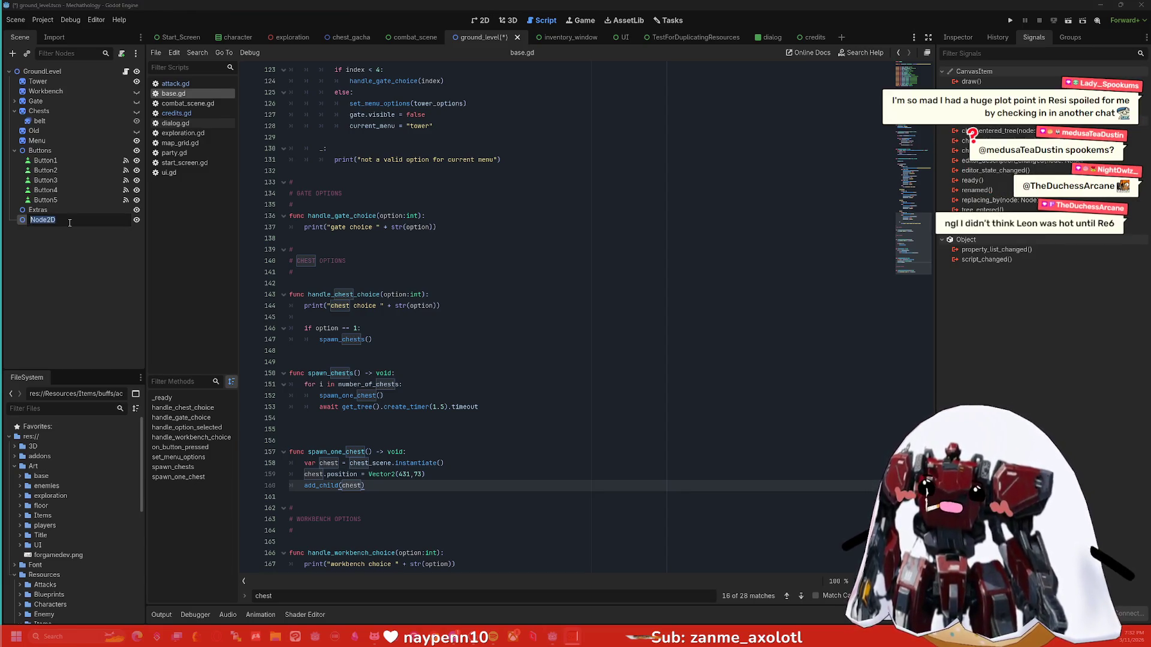
Name the new node 'chests', then reopen its name for editing and clear it.
type("chests")
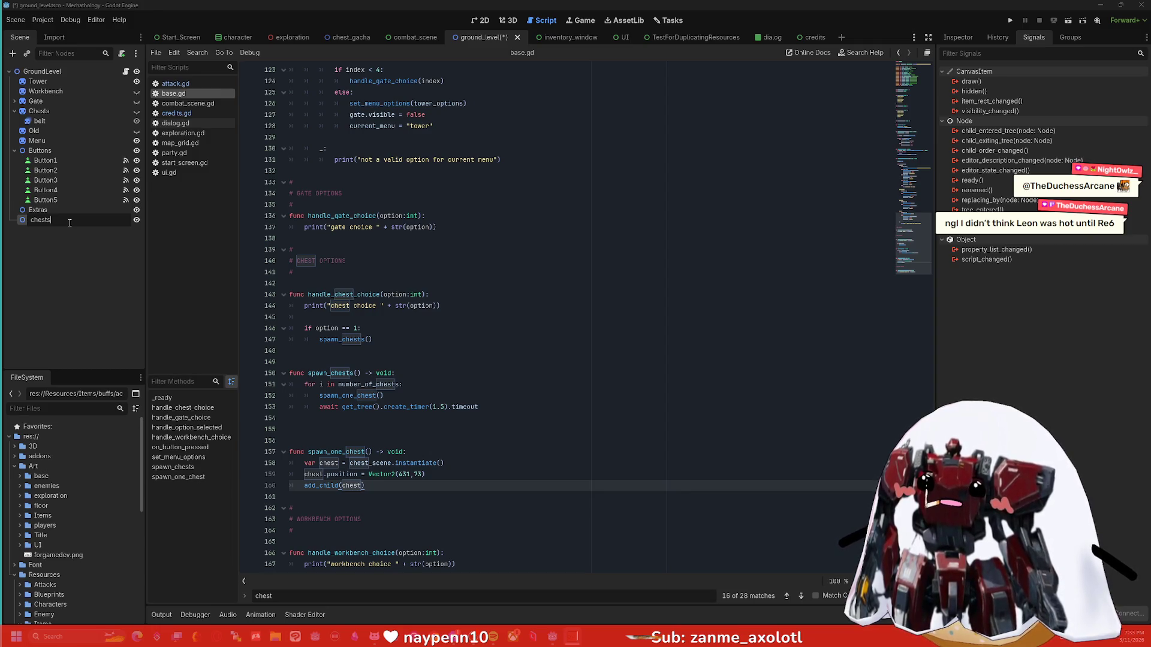
key("Return")
double_click(70, 223)
key("BackSpace")
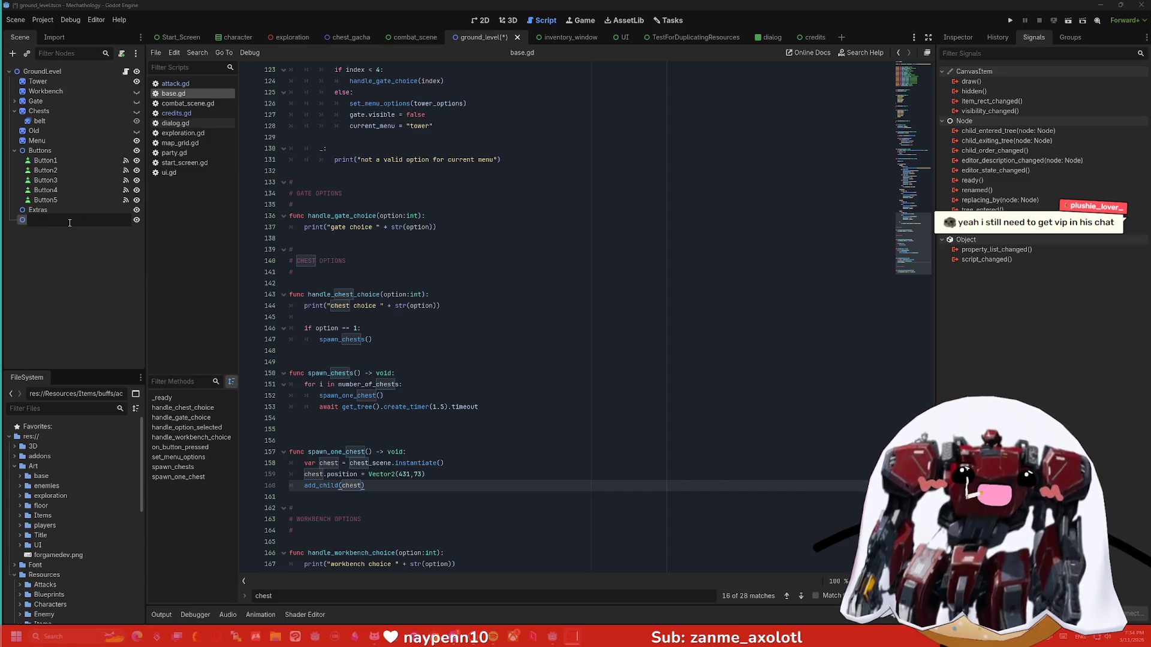
Let the cleared name revert to Node2D, then rename the node to chest_holder.
key("Return")
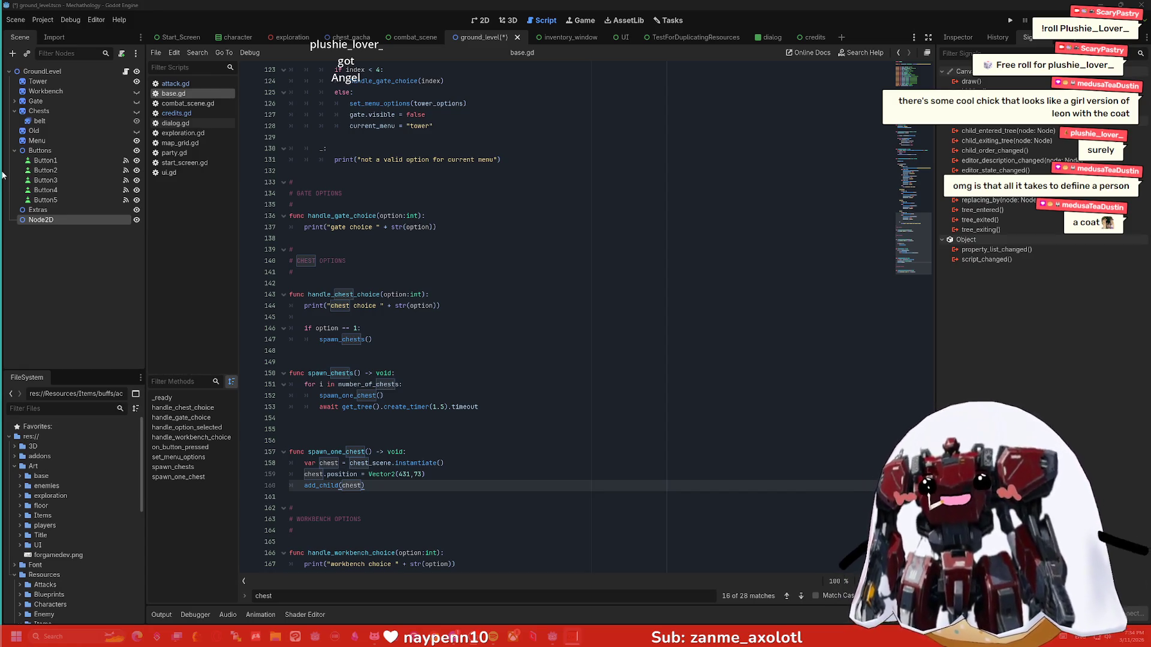
double_click(53, 220)
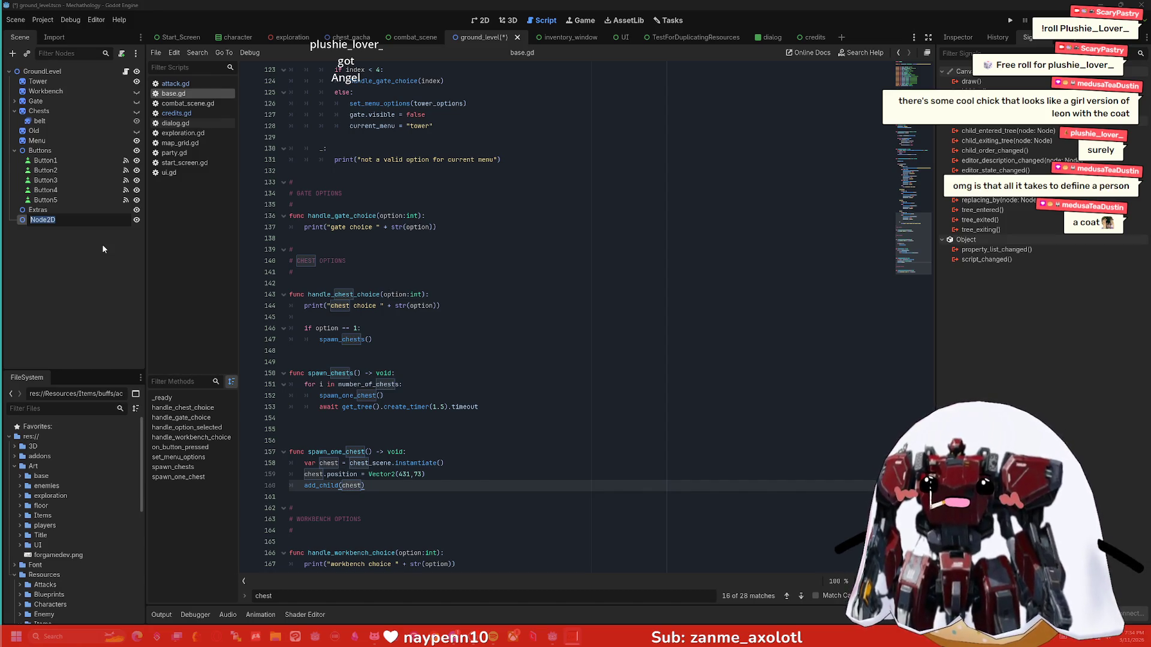
type("chest_")
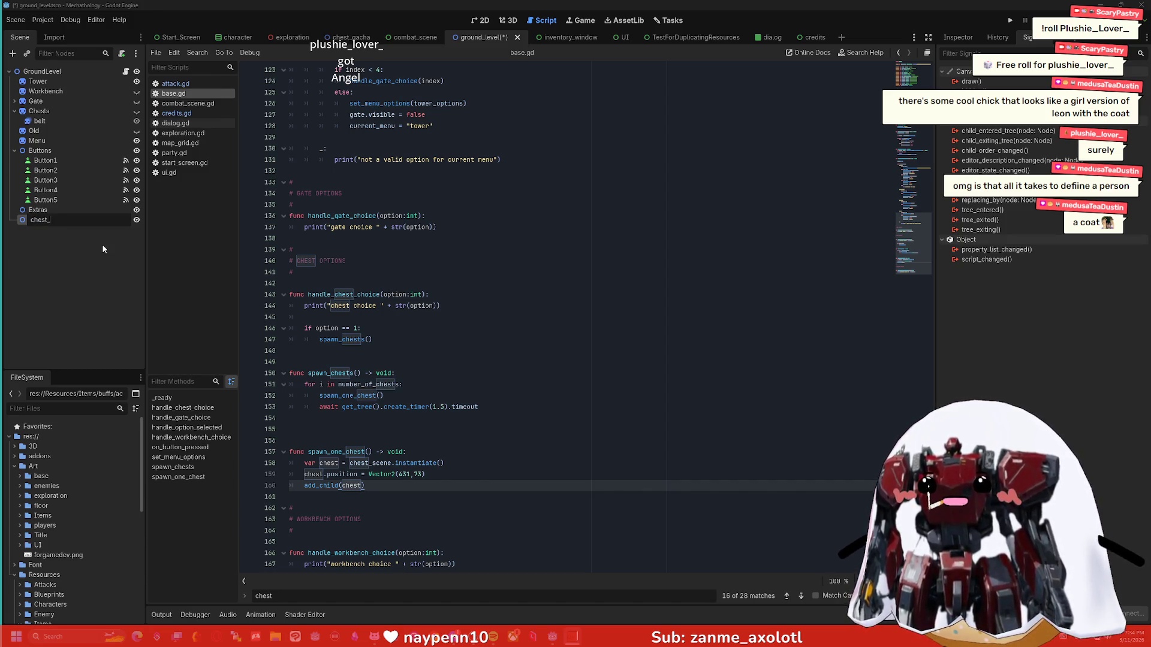
type("holder")
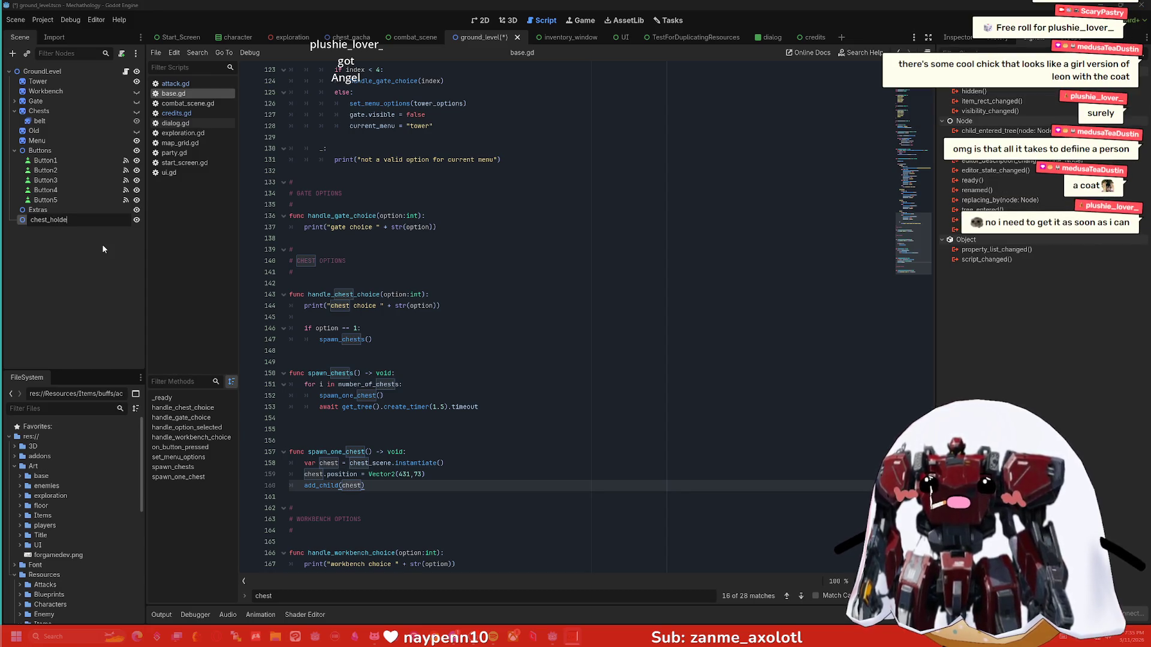
key("Return")
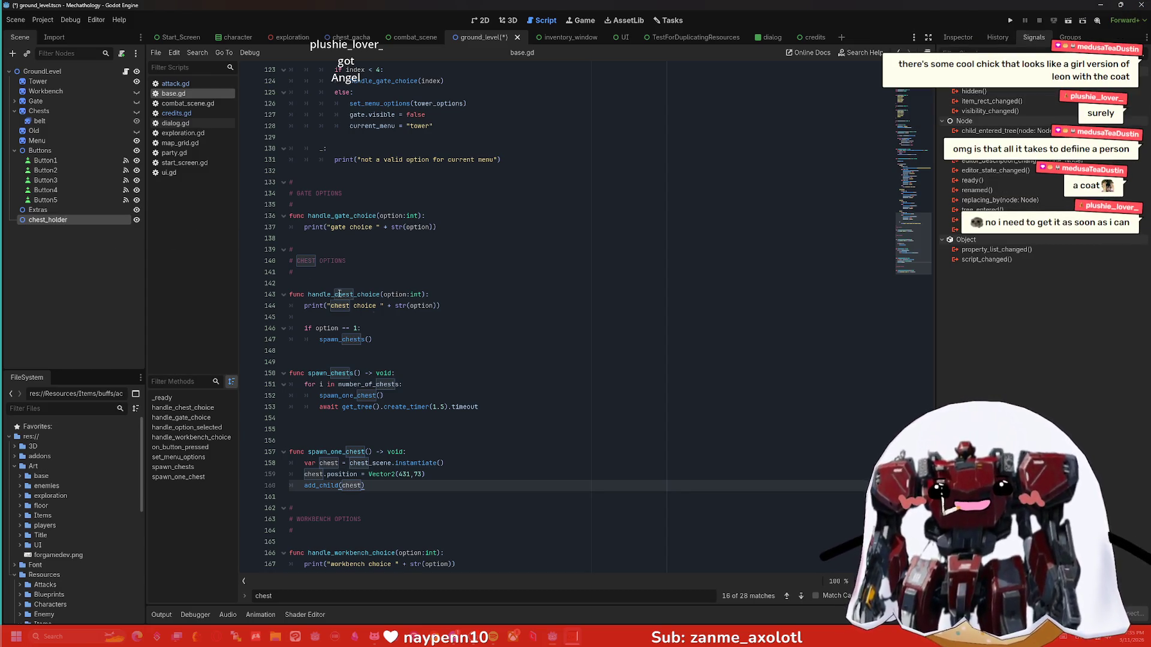
scroll(449, 372, "down", 1)
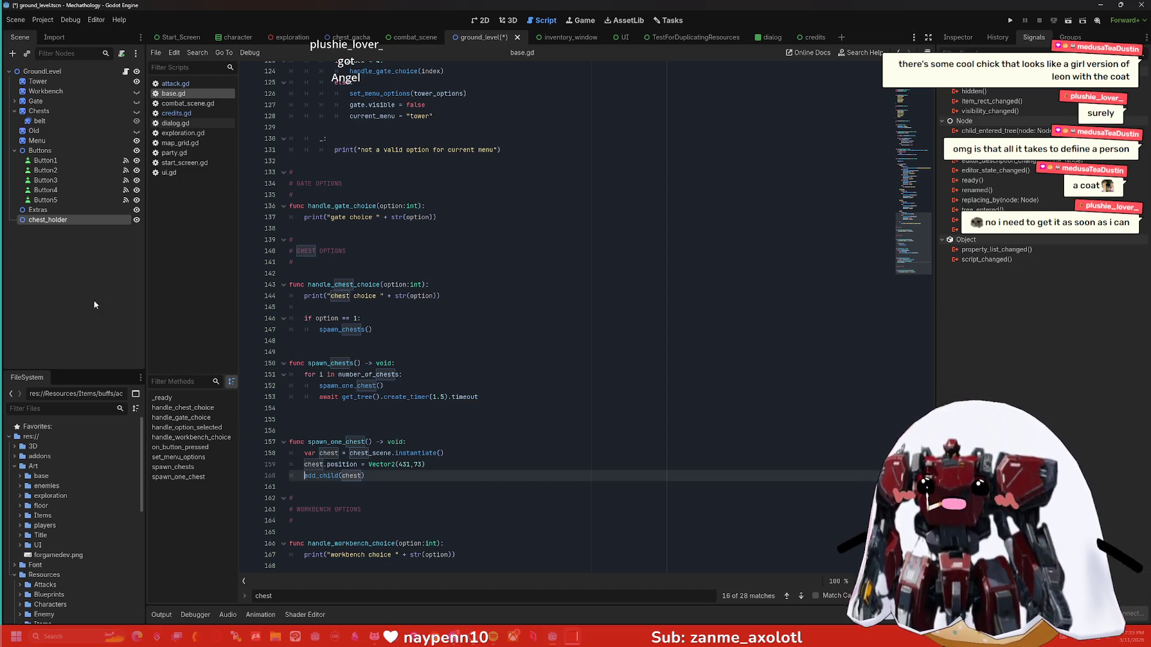
scroll(378, 200, "up", 20)
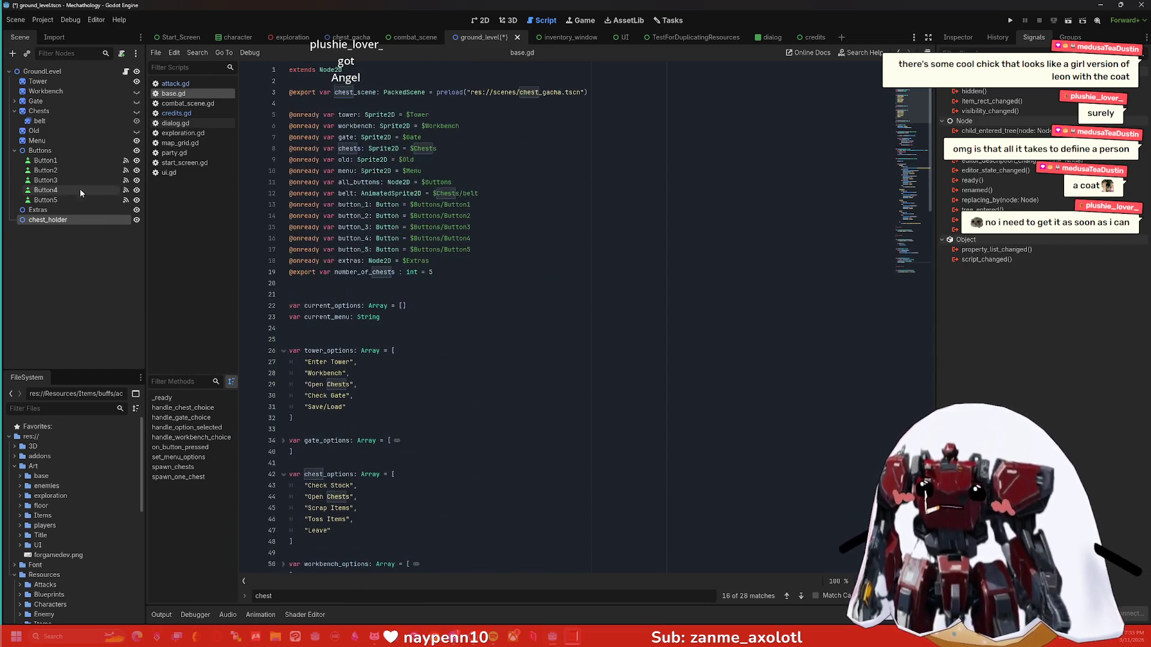
mouse_move(41, 225)
left_mouse_down()
mouse_move(336, 263)
mouse_move(336, 283)
left_mouse_up()
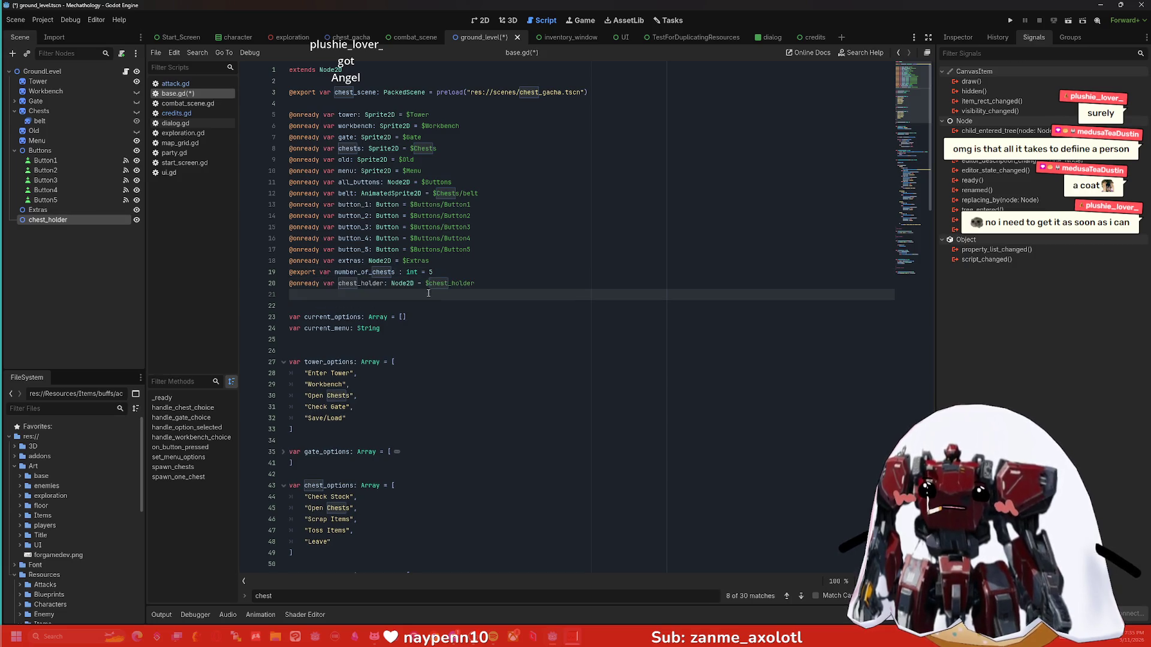
scroll(431, 292, "down", 9)
scroll(431, 292, "down", 20)
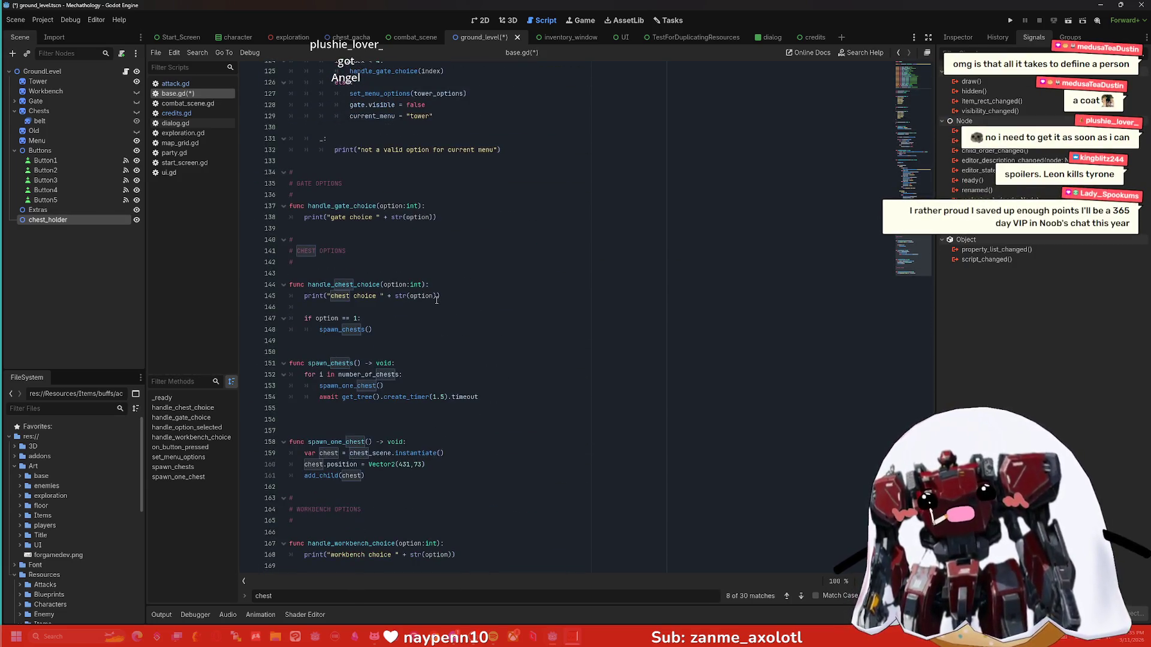
Change line 161 in spawn_one_chest to chest_holder.add_child(chest).
left_click(304, 475)
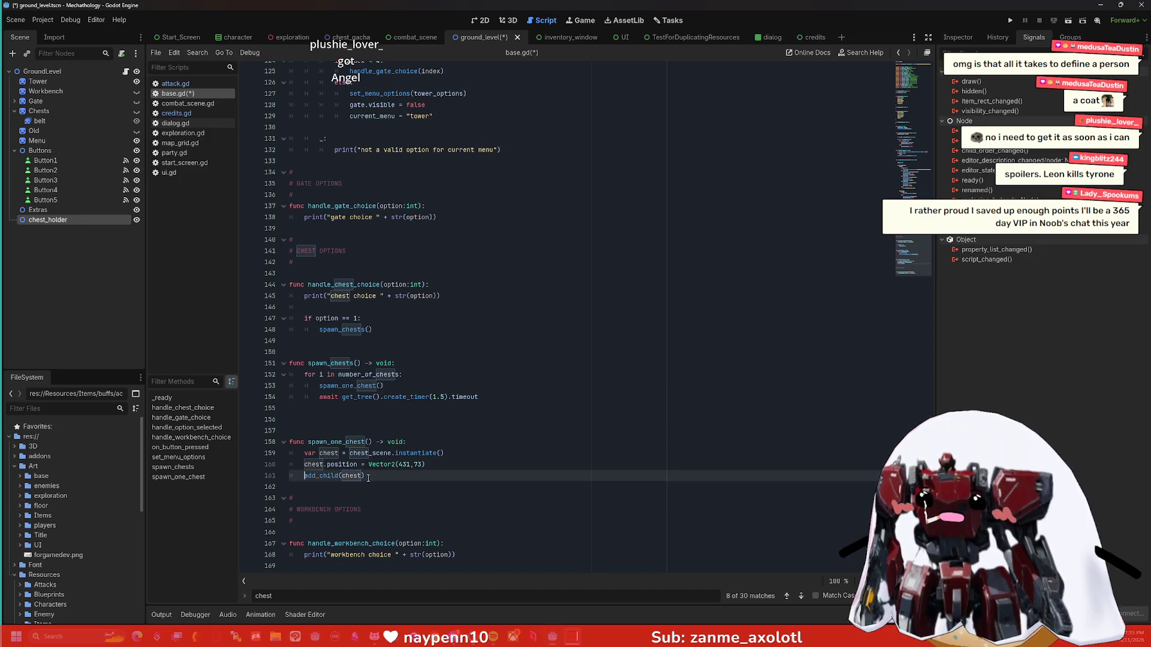
type("ch")
key("Down")
key("Down")
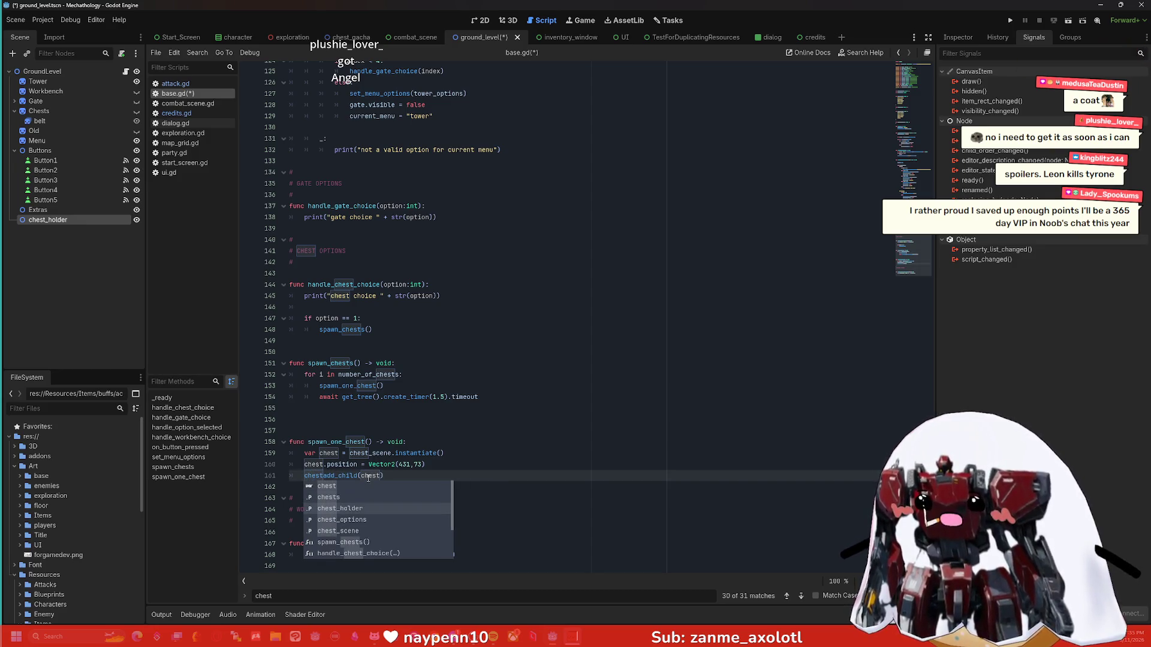
key("Return")
type(".add")
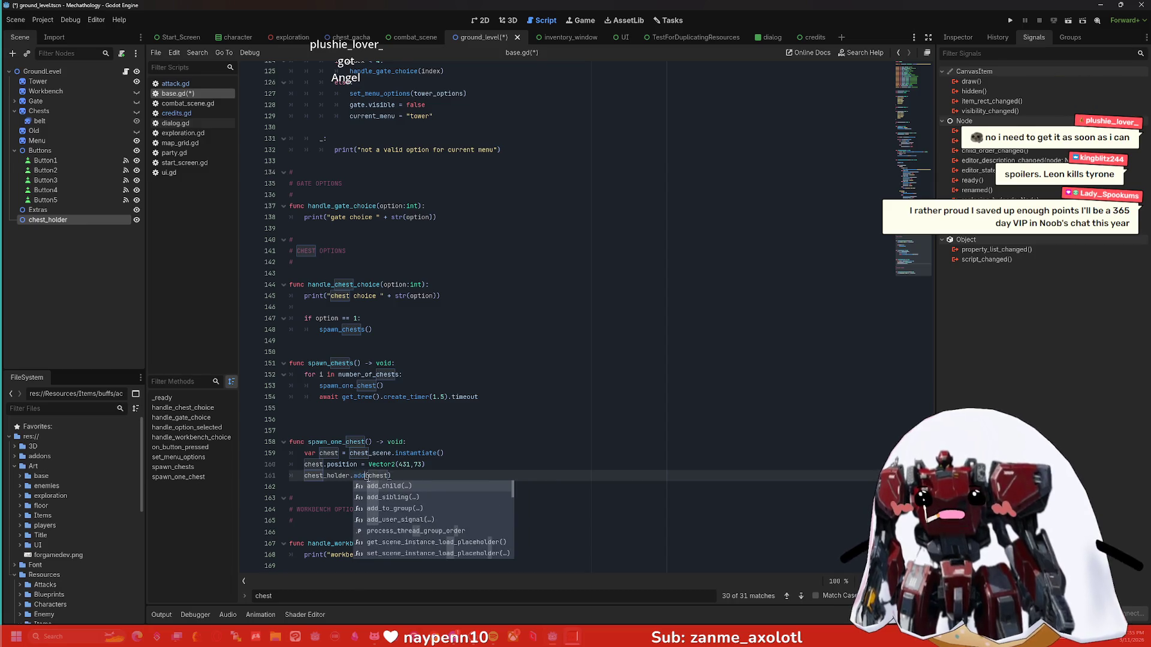
key("Return")
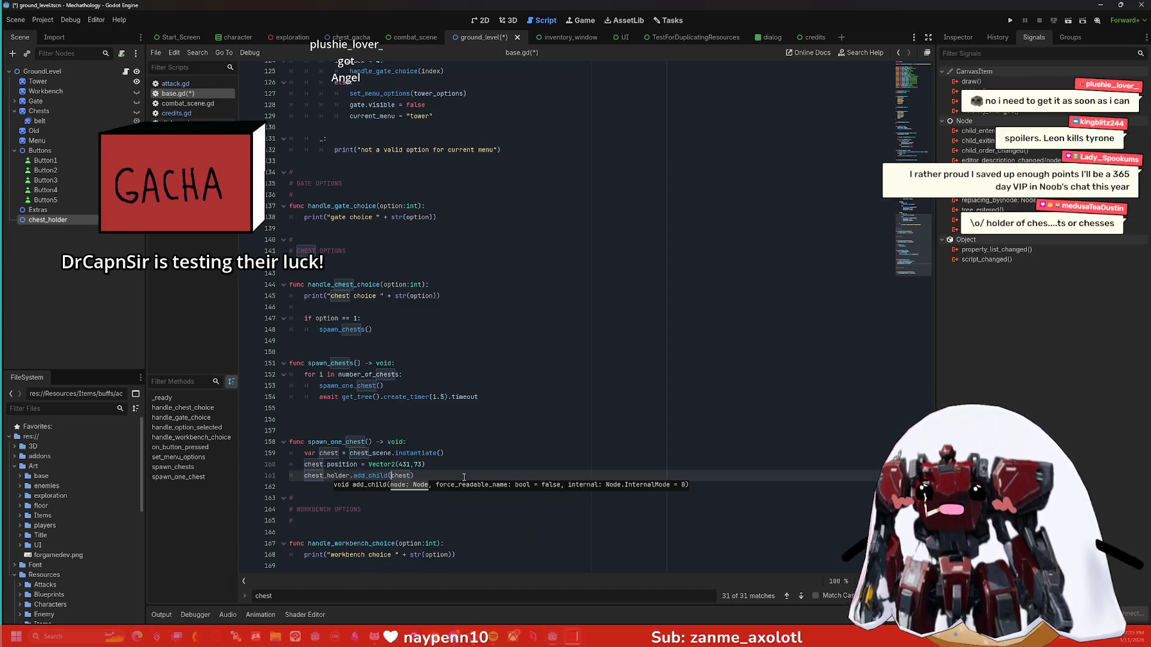
left_click(466, 480)
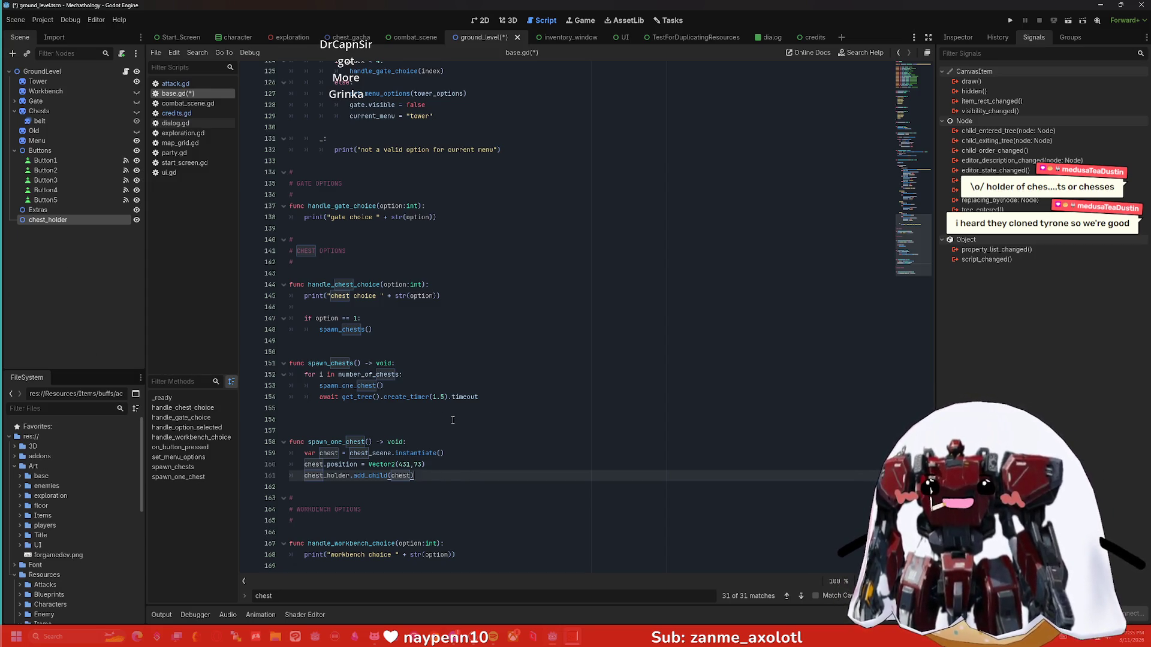
Run the game and go from the Workbench screen to the game's chests menu.
left_click(472, 453)
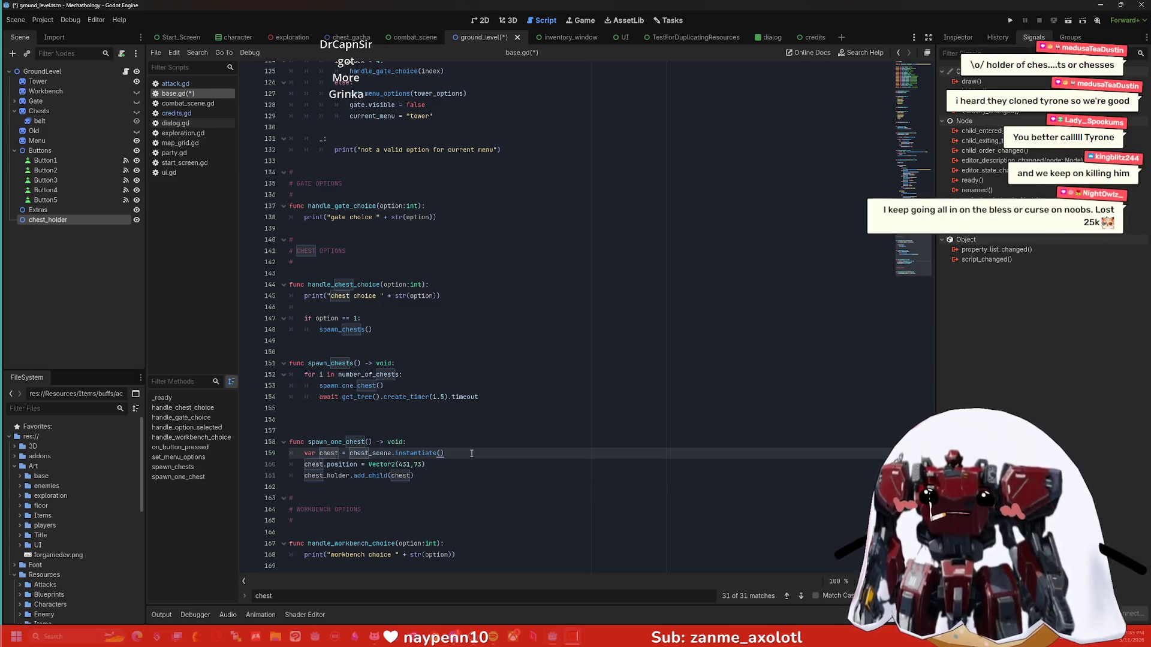
left_click(1067, 21)
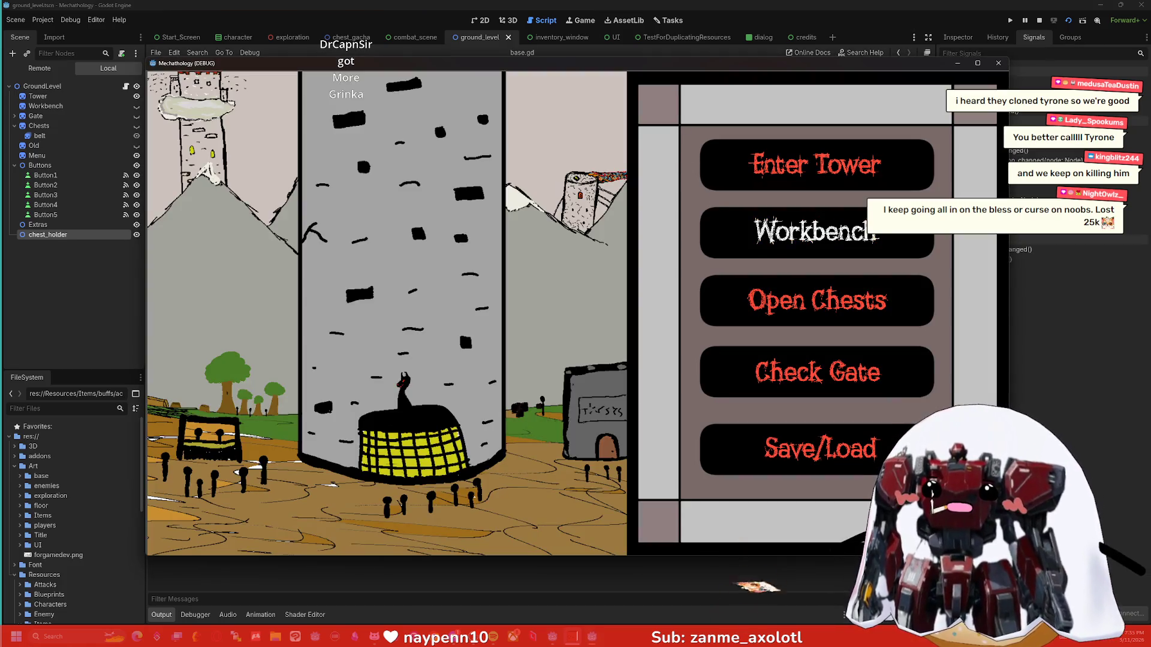
left_click(816, 233)
left_click_drag(631, 63, 708, 66)
left_click(877, 306)
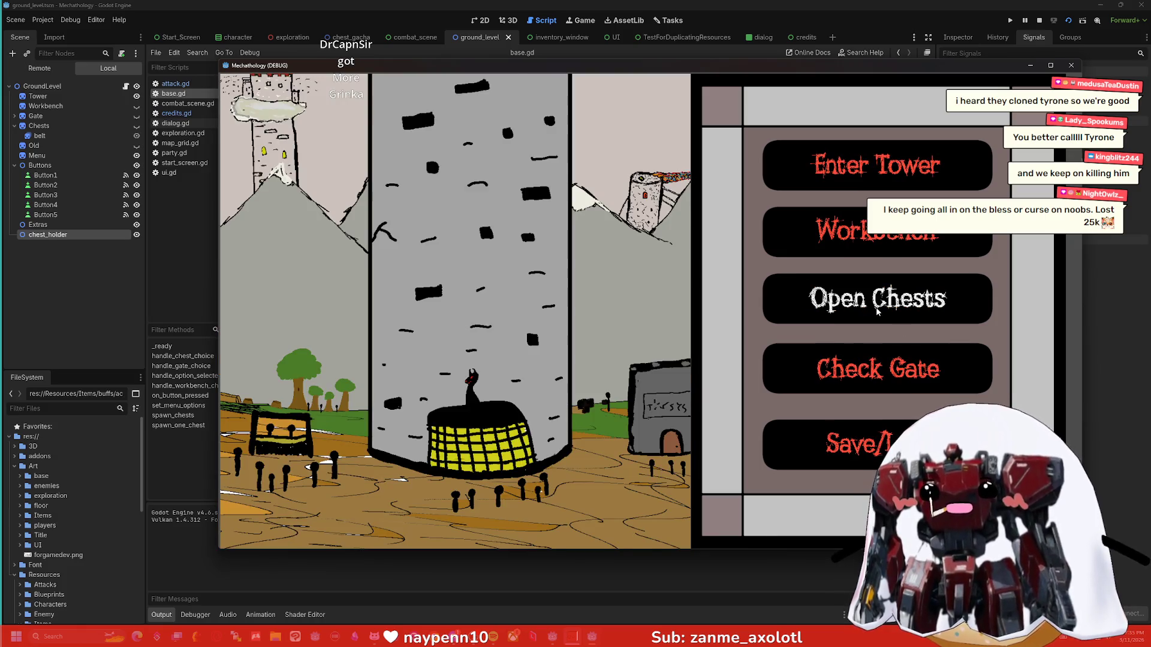
left_click(876, 310)
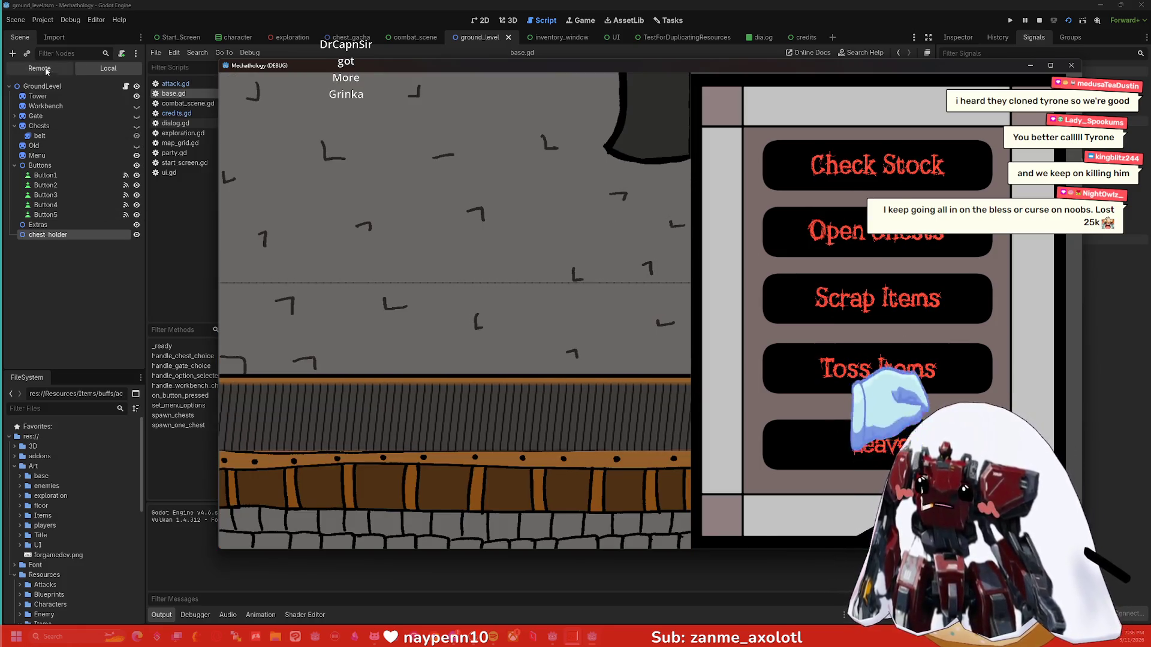
Choose Open Chests, then expand chest_holder in the Remote scene tree to show the spawned chests.
left_click(46, 71)
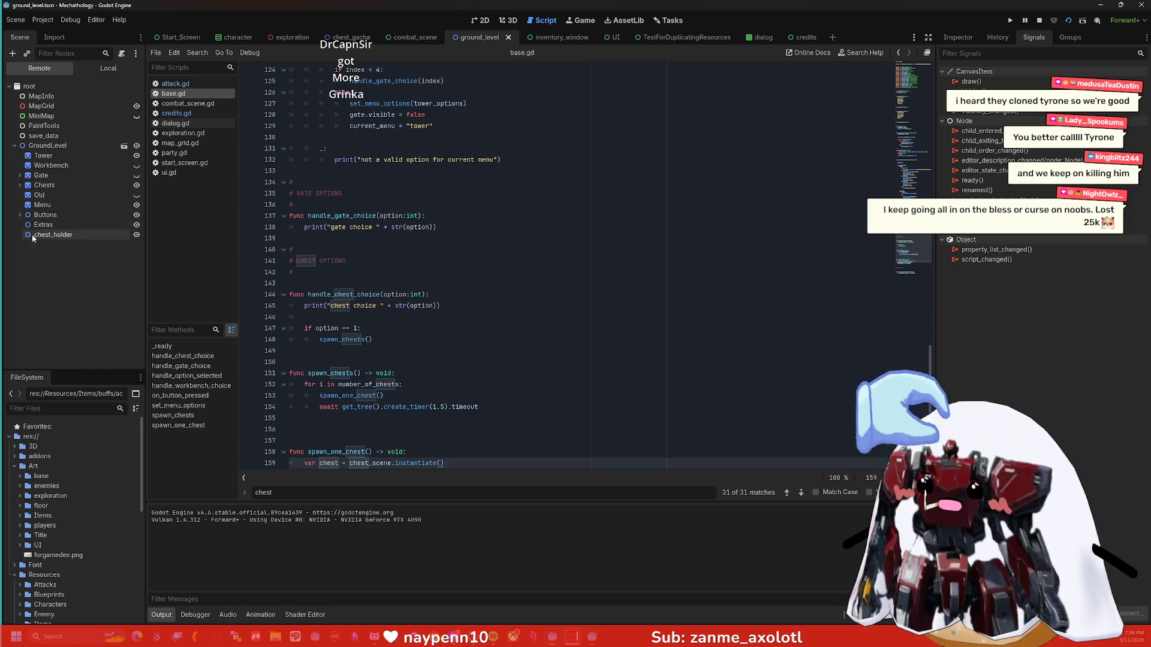
key("alt+Tab")
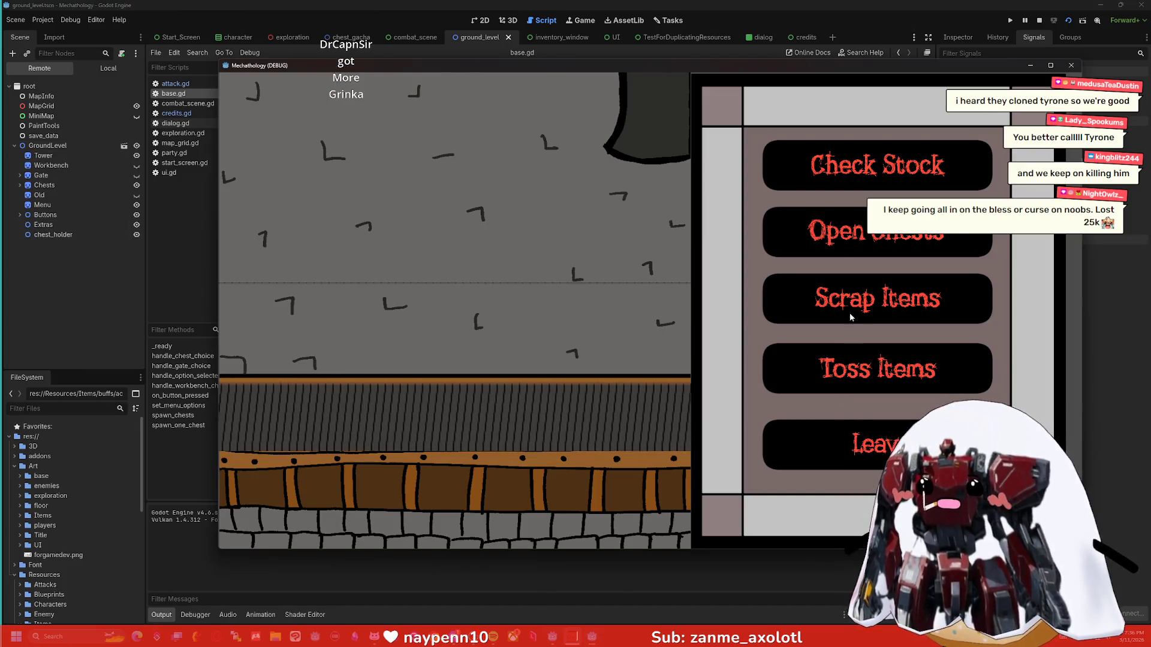
left_click(851, 317)
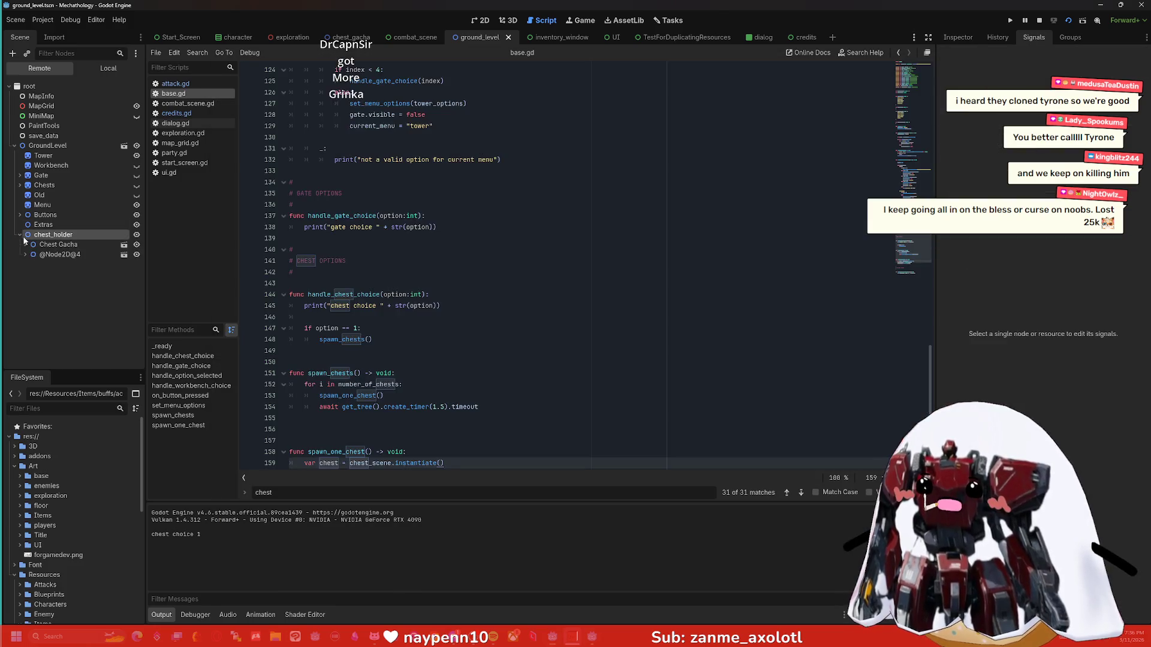
left_click(20, 235)
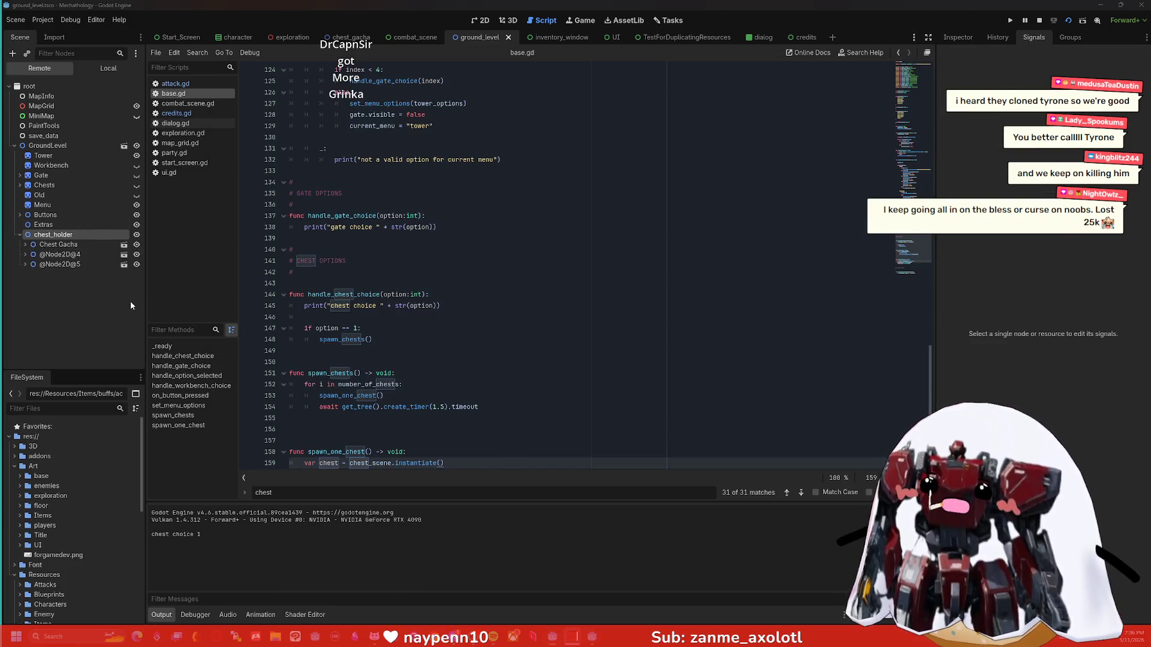
key("alt+Tab")
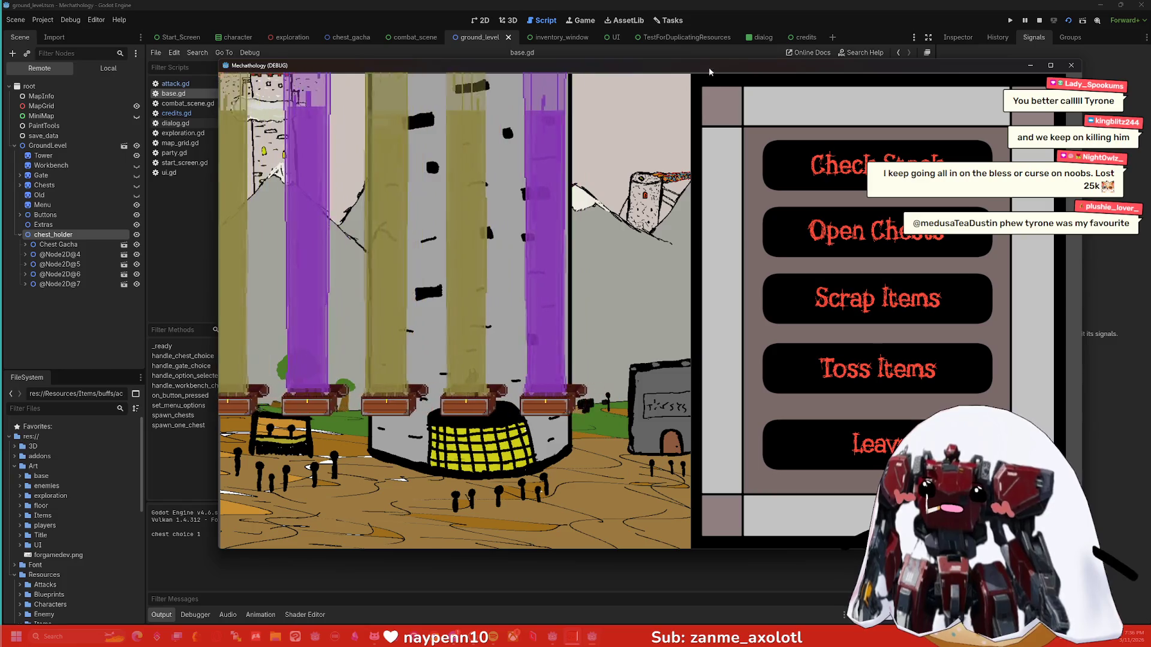
mouse_move(709, 68)
left_mouse_down()
mouse_move(767, 597)
mouse_move(700, 69)
left_mouse_up()
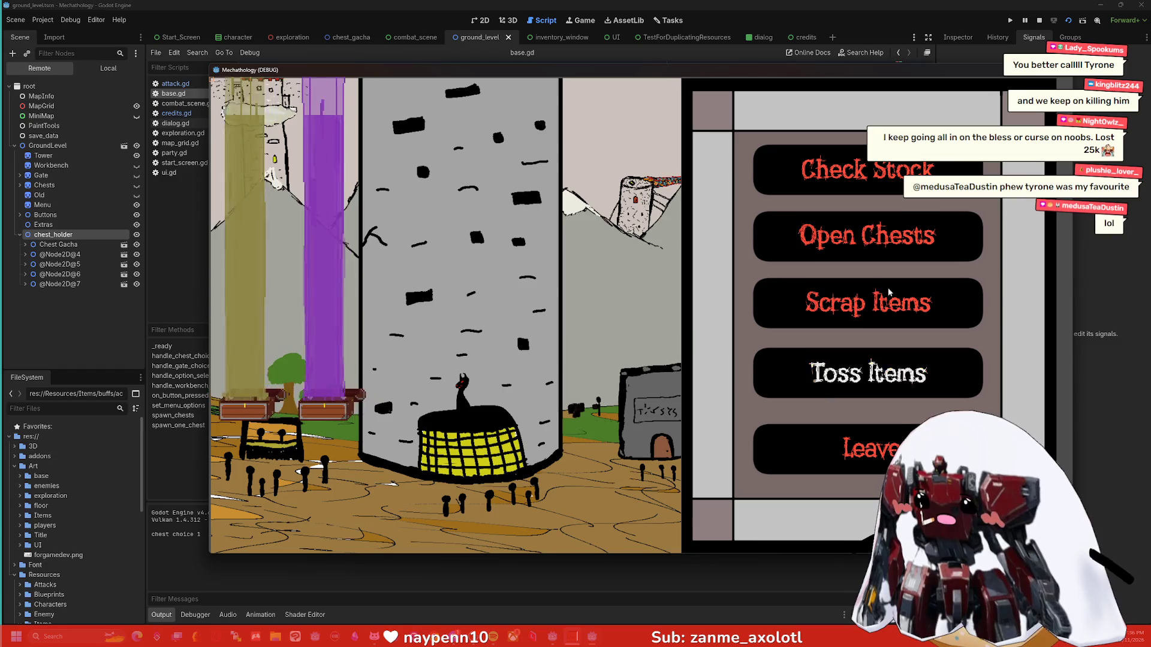
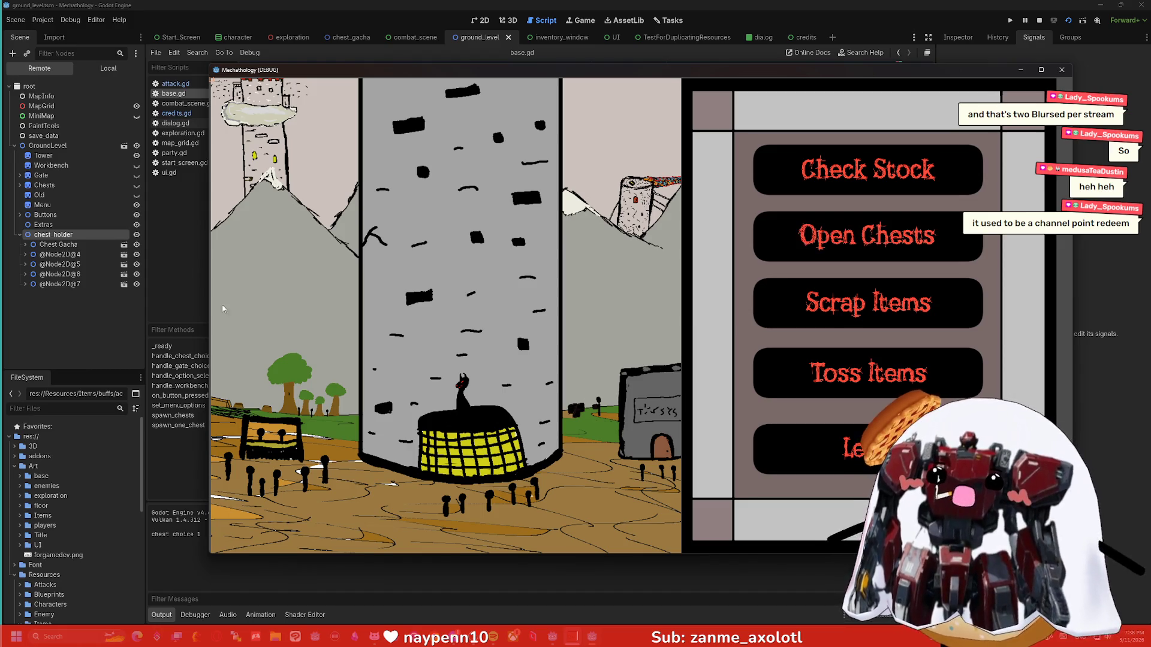
Stop the running game, relaunch the project, and advance past the title screen to the base menu.
left_click(1039, 20)
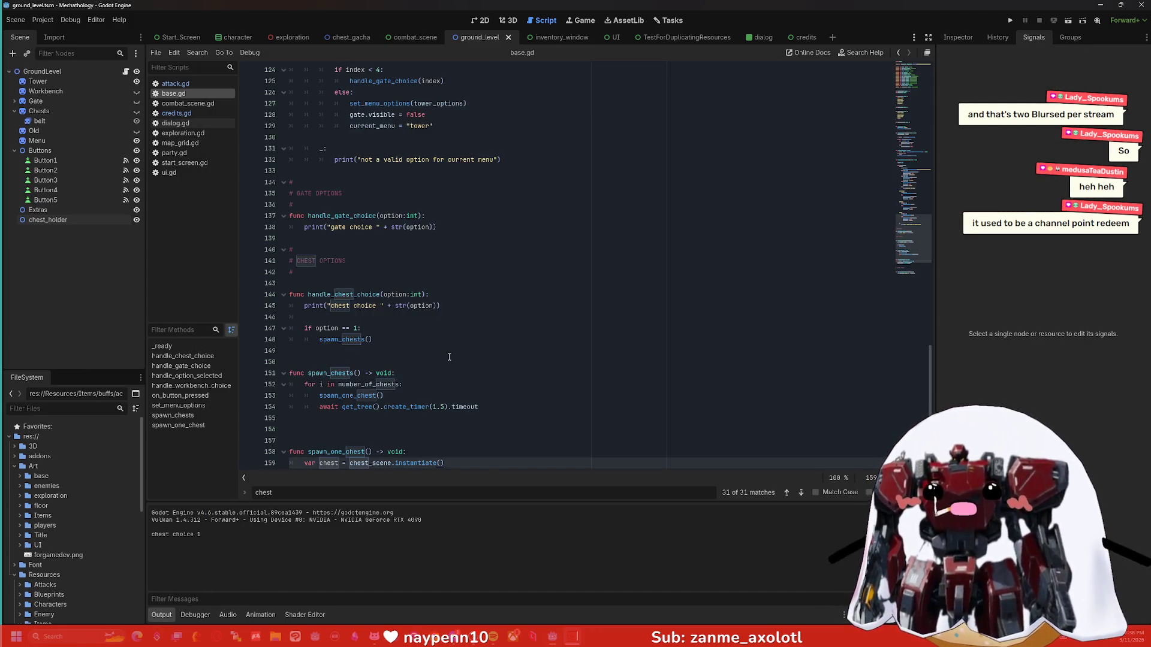
scroll(449, 358, "down", 2)
scroll(449, 339, "down", 1)
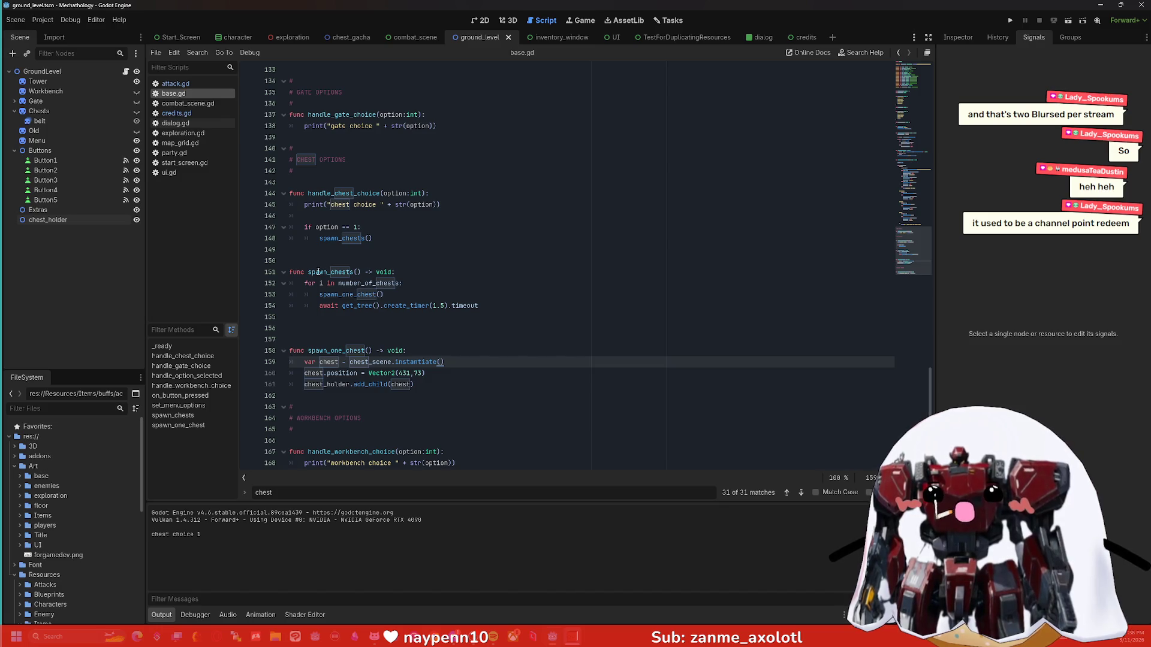
left_click(490, 308)
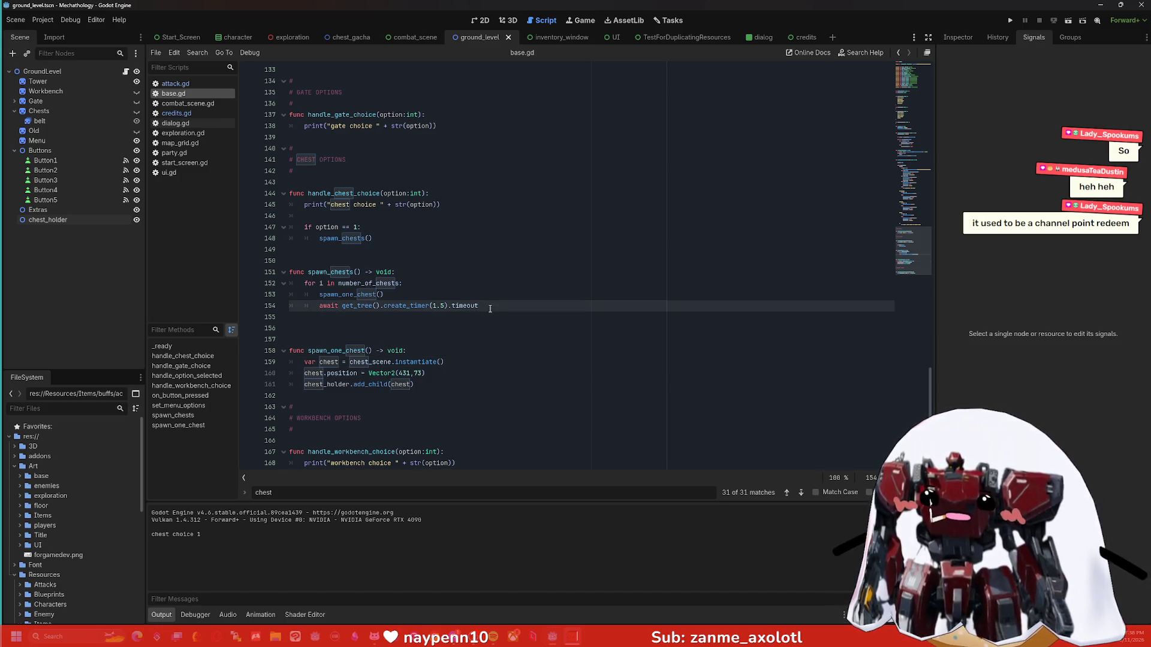
left_click(1010, 20)
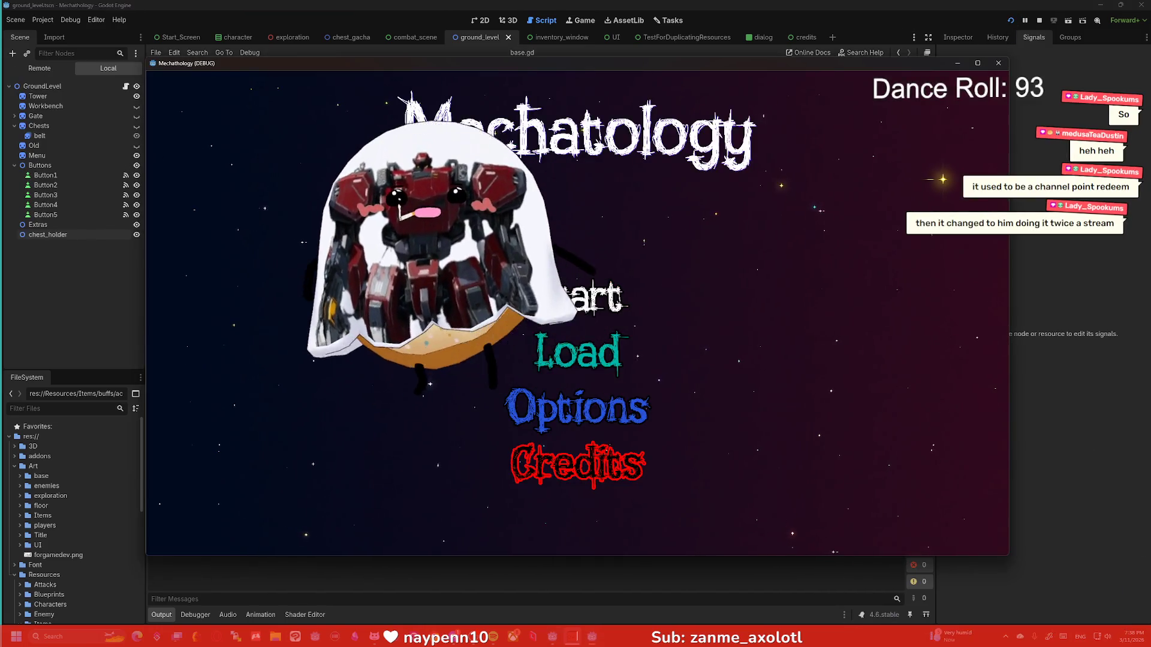
left_click(576, 295)
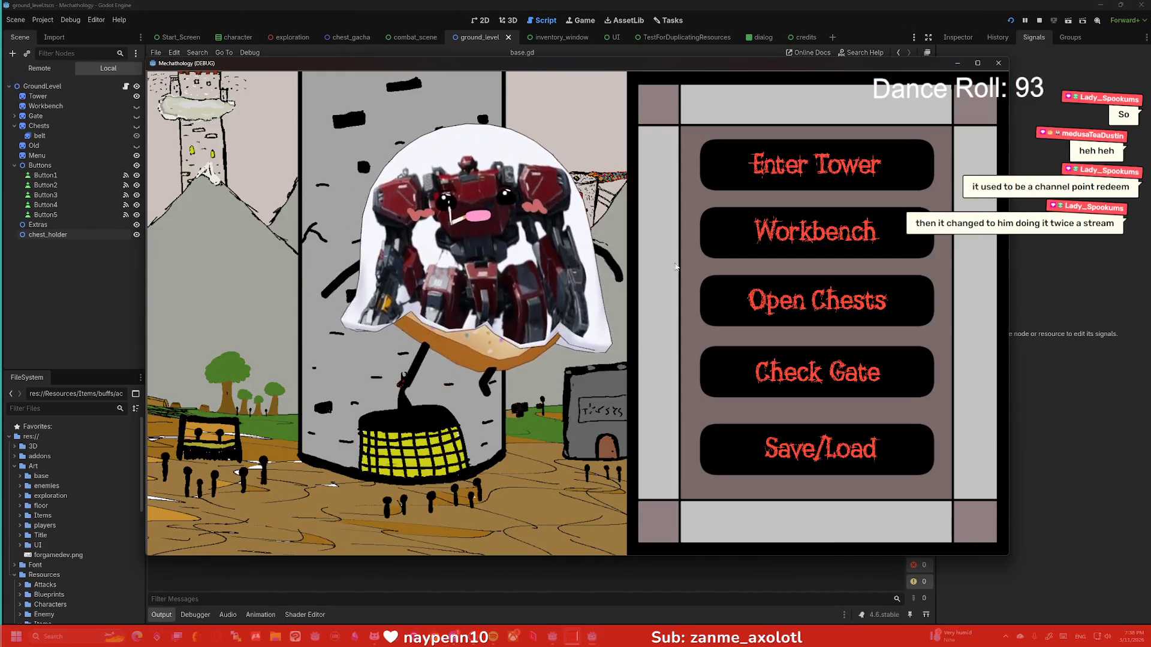
Open the game's chest options, watch the chests spawn in a row, then stop the game.
left_click(812, 227)
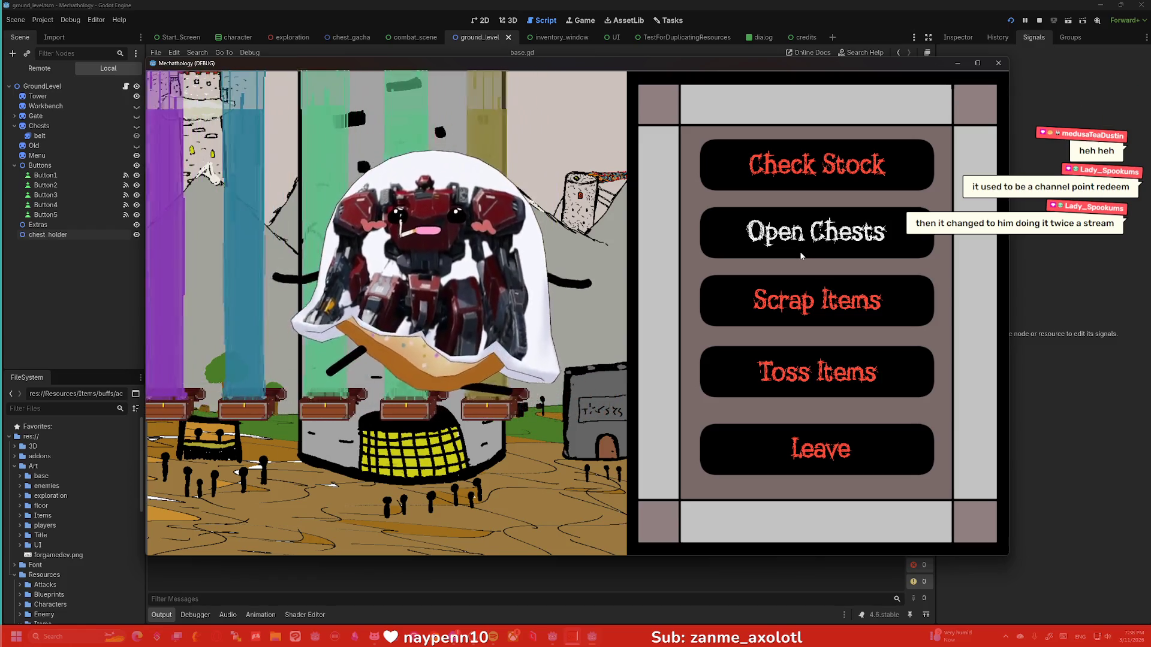
left_click(998, 63)
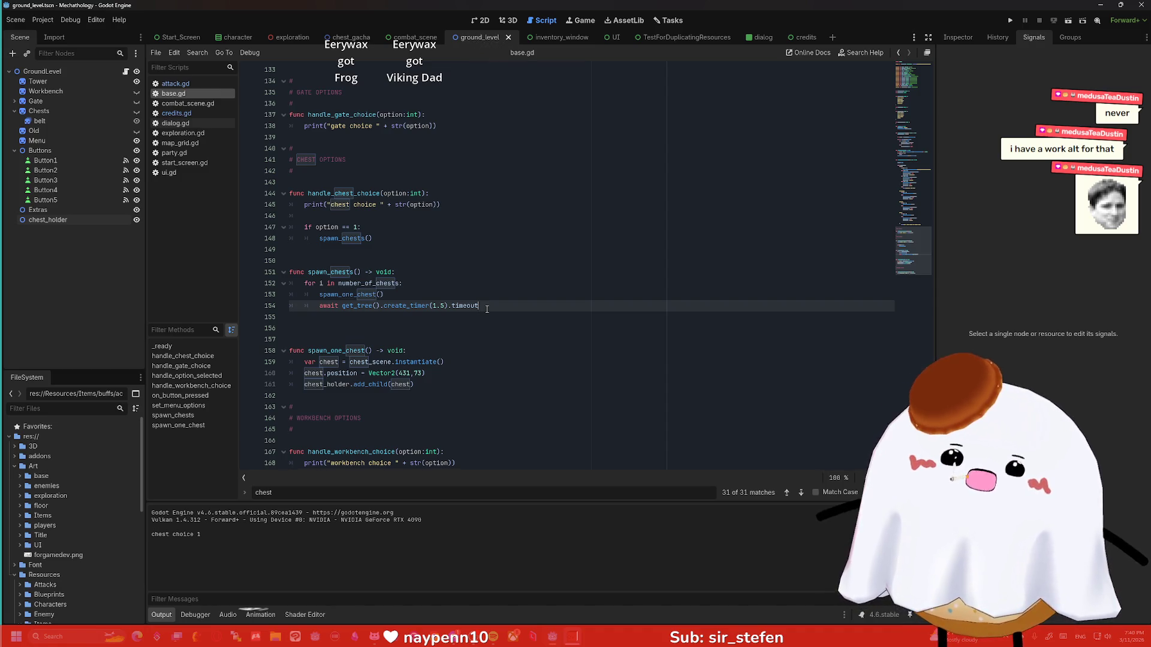
scroll(451, 291, "up", 20)
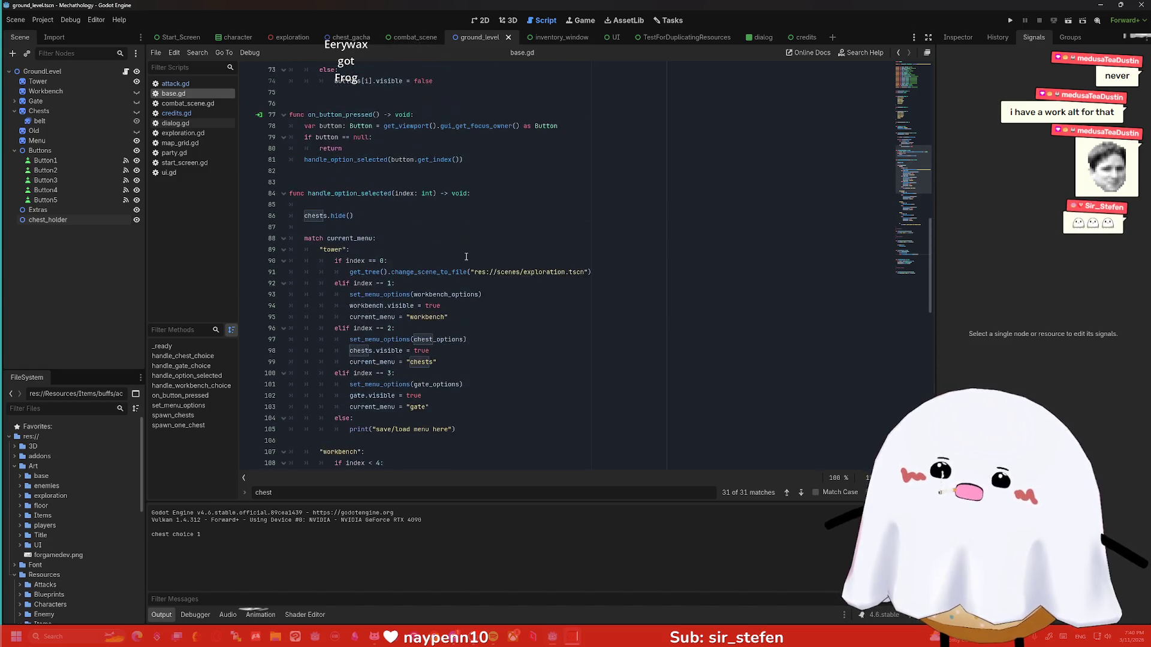
scroll(467, 257, "down", 20)
type("await get_tree().create_timer(1.5).timeout")
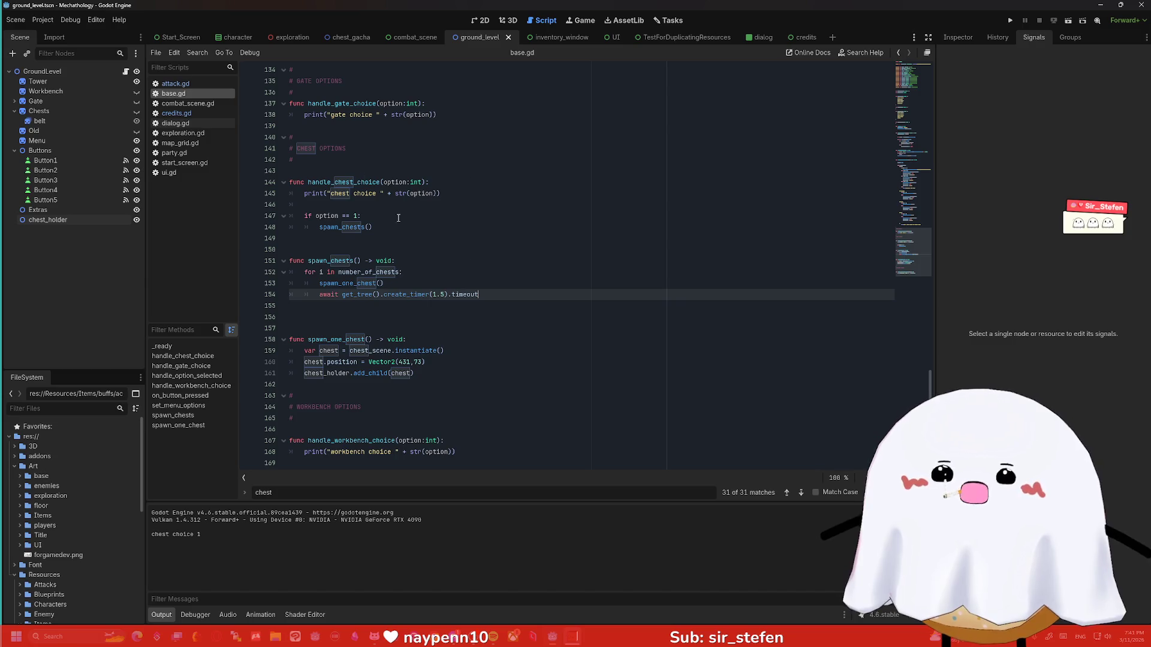
Review the spawn_chests loop and spawn_one_chest code in base.gd.
left_click(468, 384)
left_click(450, 373)
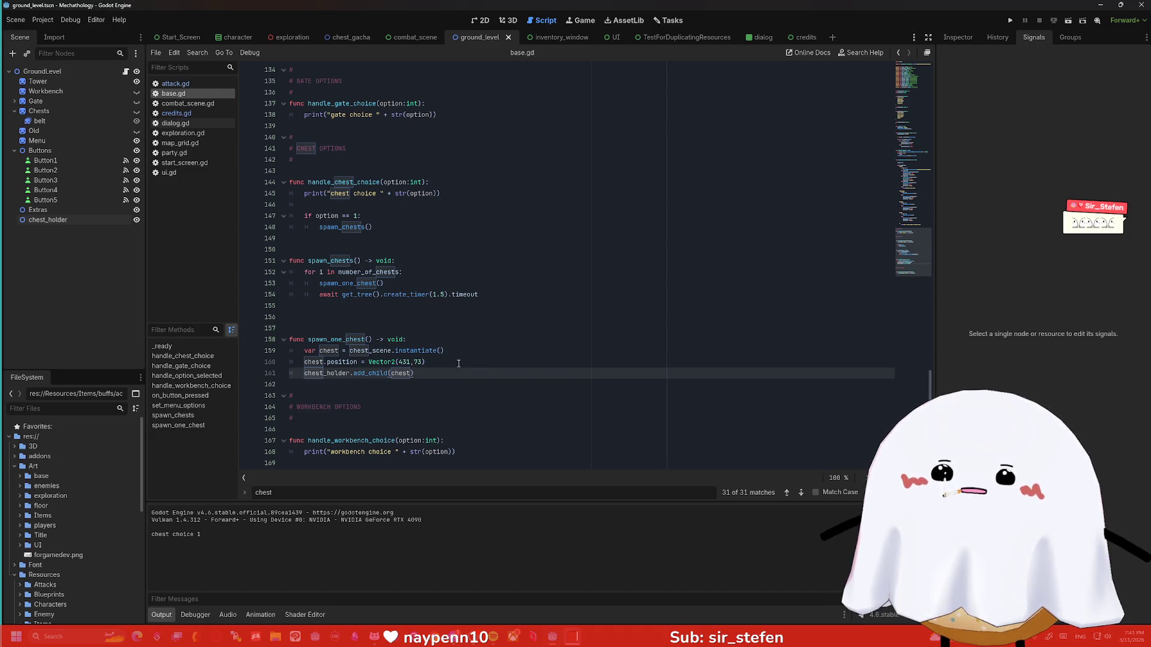
left_click(397, 282)
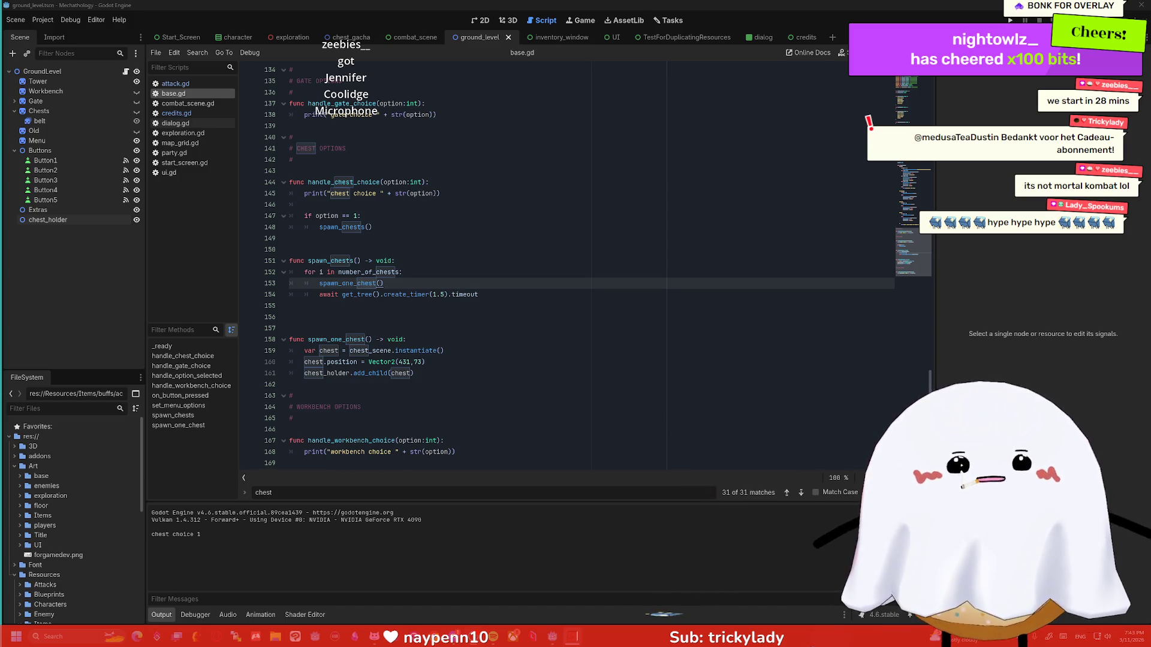
left_click(639, 302)
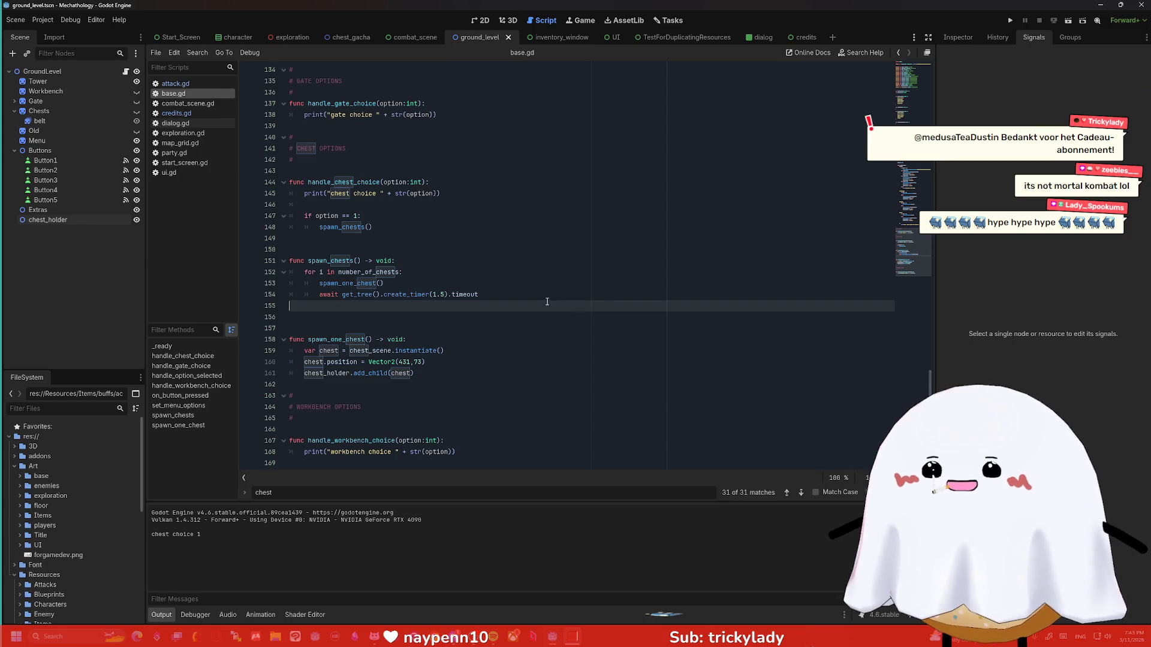
left_click(491, 297)
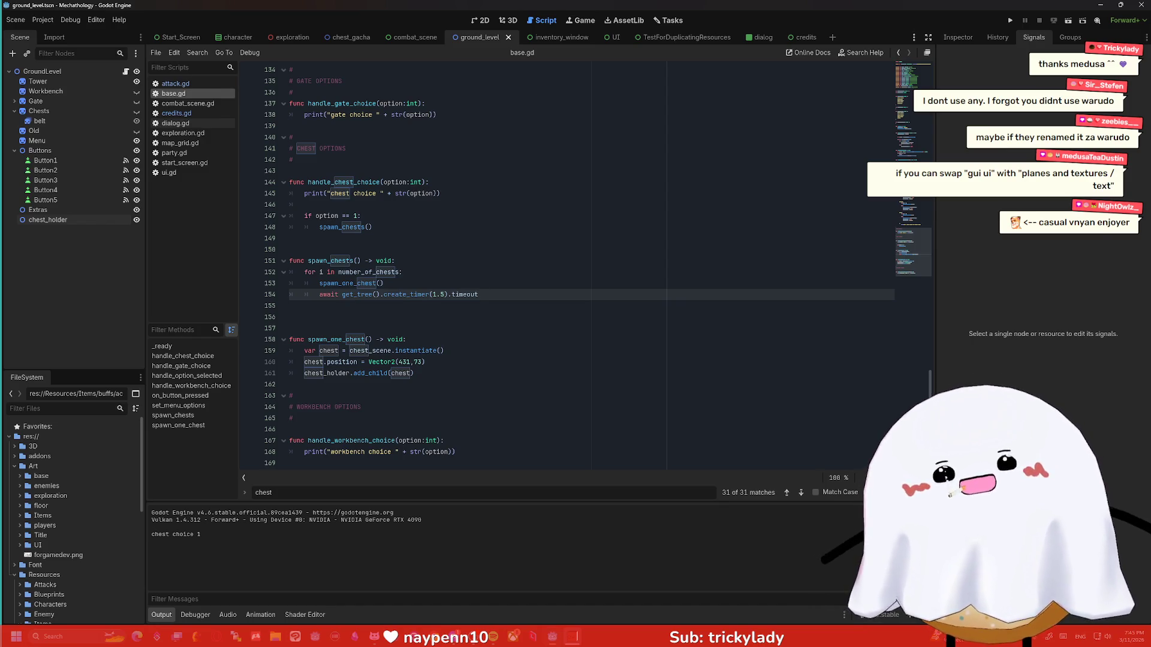
left_click(570, 270)
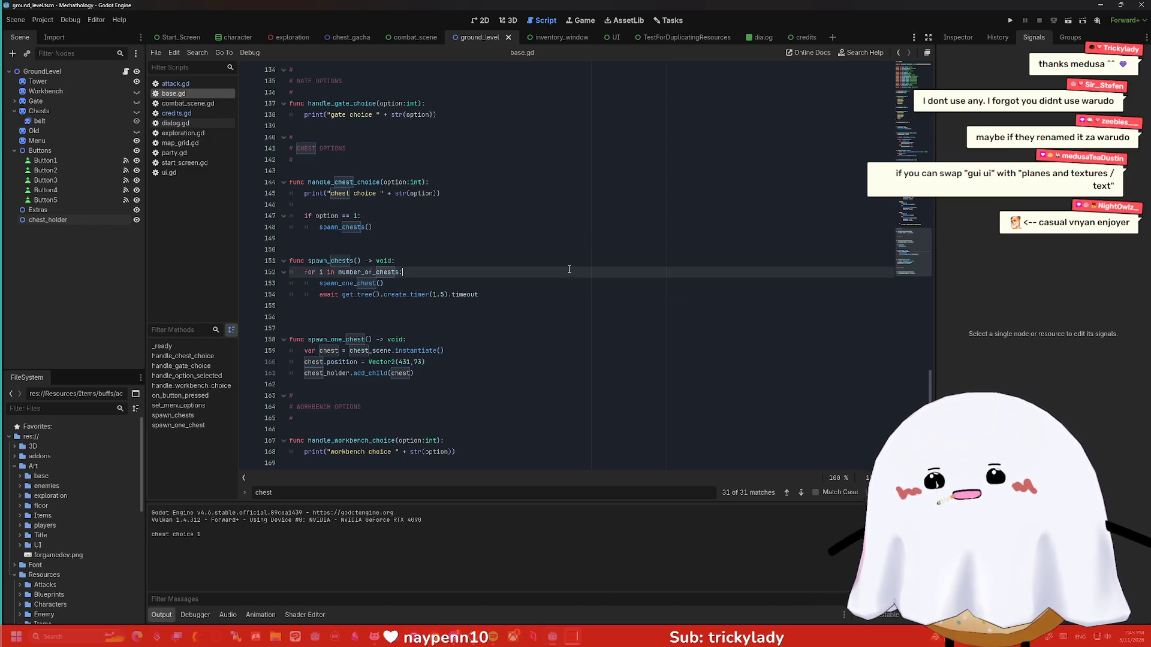
left_click(517, 287)
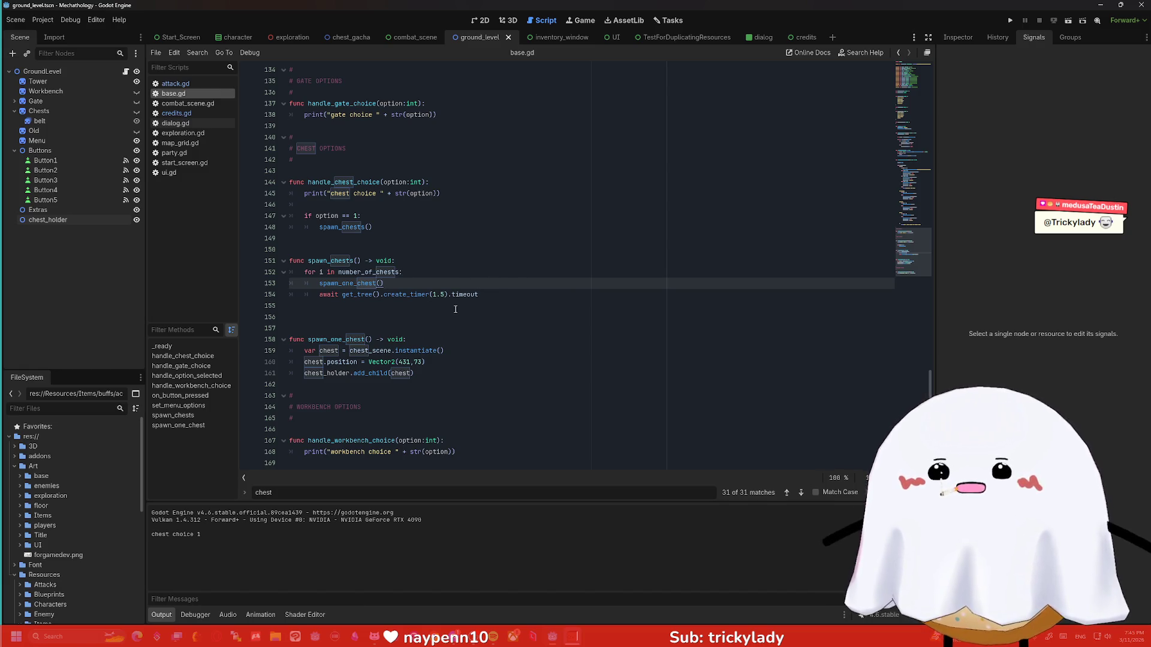
scroll(456, 310, "up", 1)
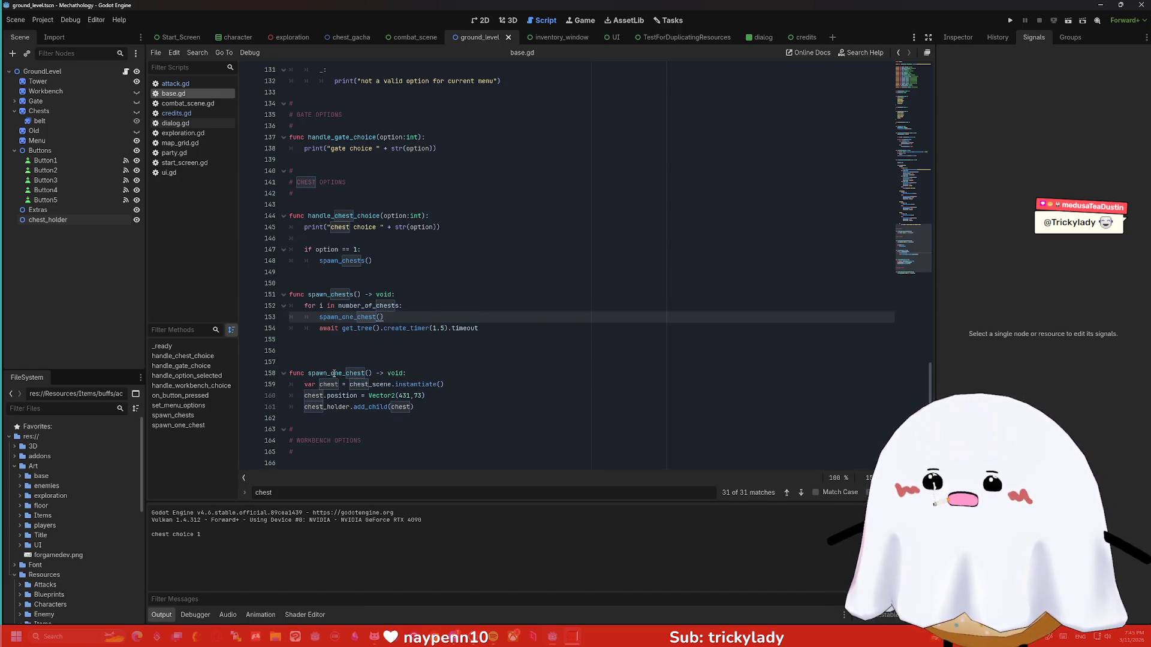
left_click(419, 373)
scroll(425, 339, "down", 1)
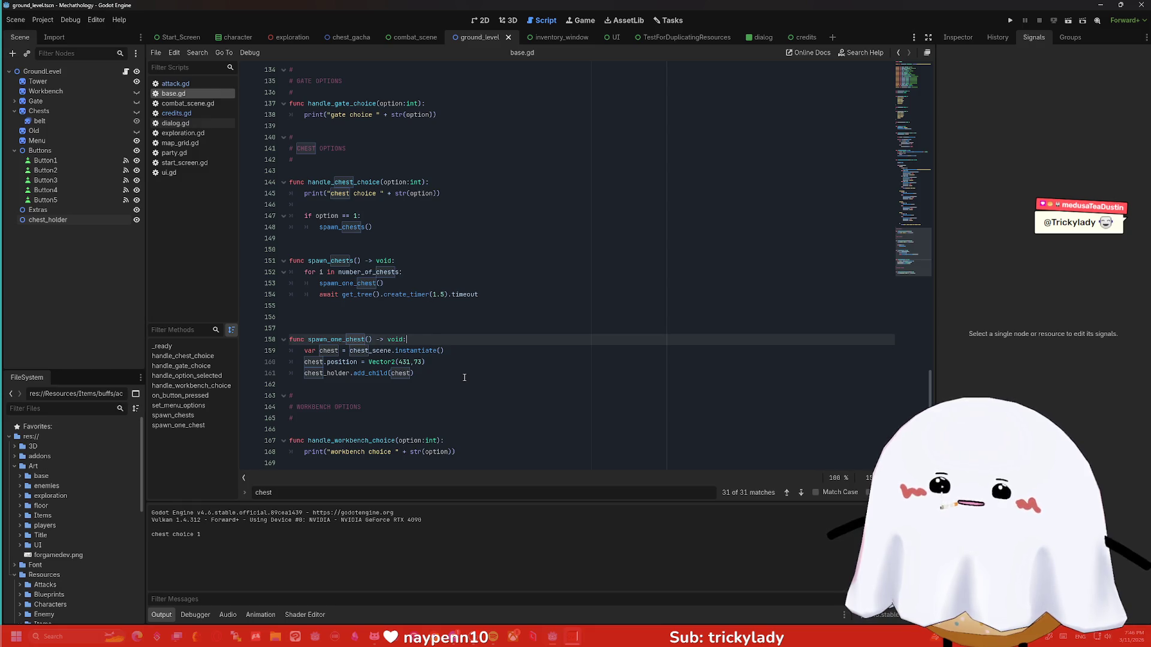
Select the GroundLevel root node in the Scene dock and bring up its context menu.
left_click(65, 71)
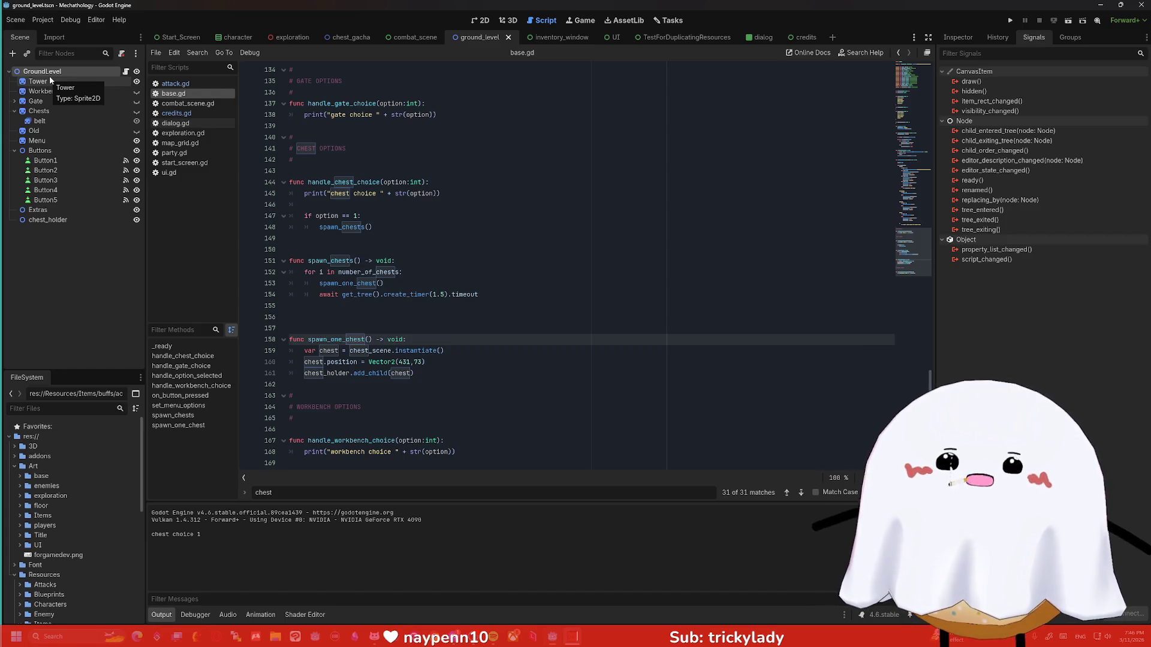
scroll(368, 242, "up", 20)
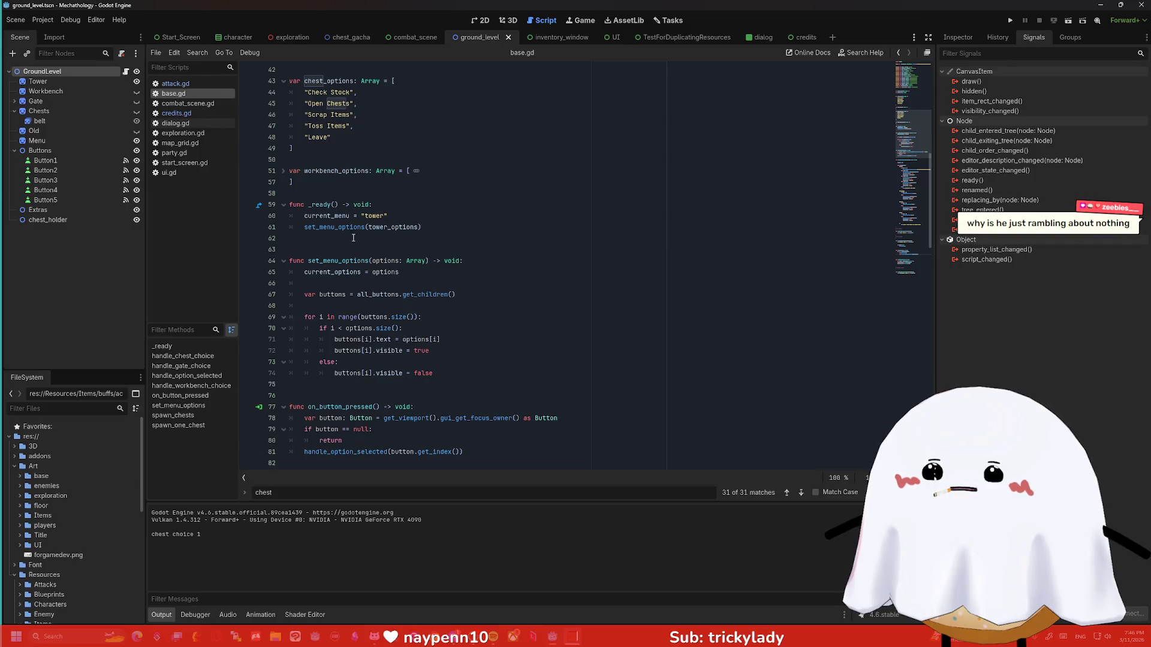
scroll(368, 242, "up", 8)
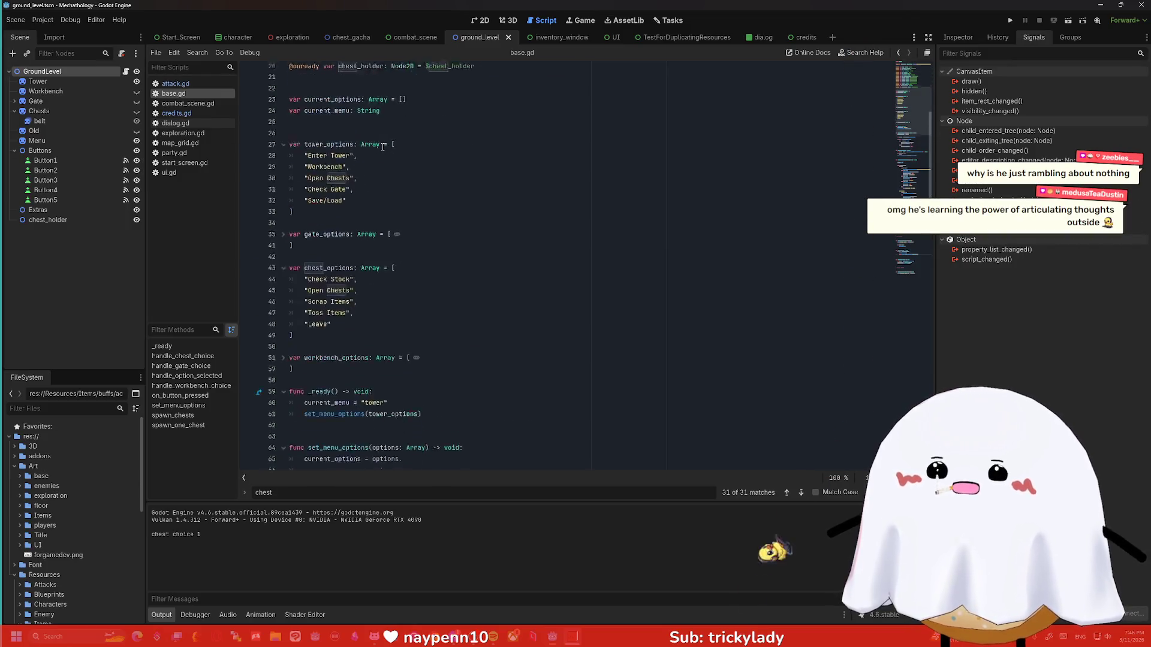
scroll(382, 147, "down", 20)
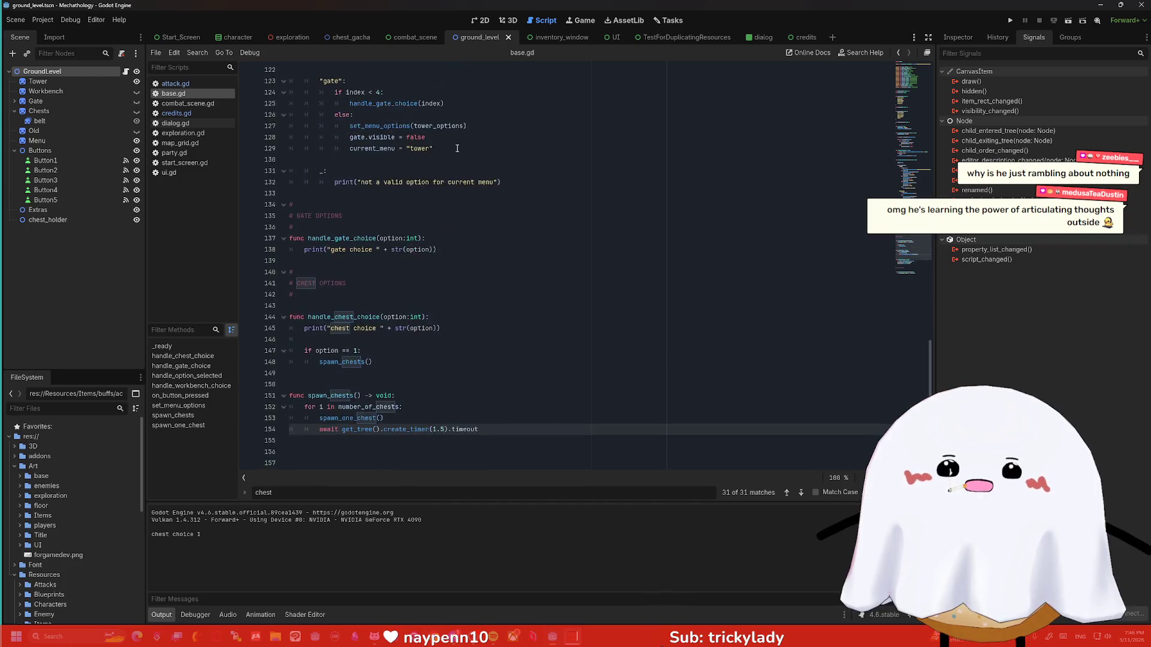
scroll(457, 153, "down", 4)
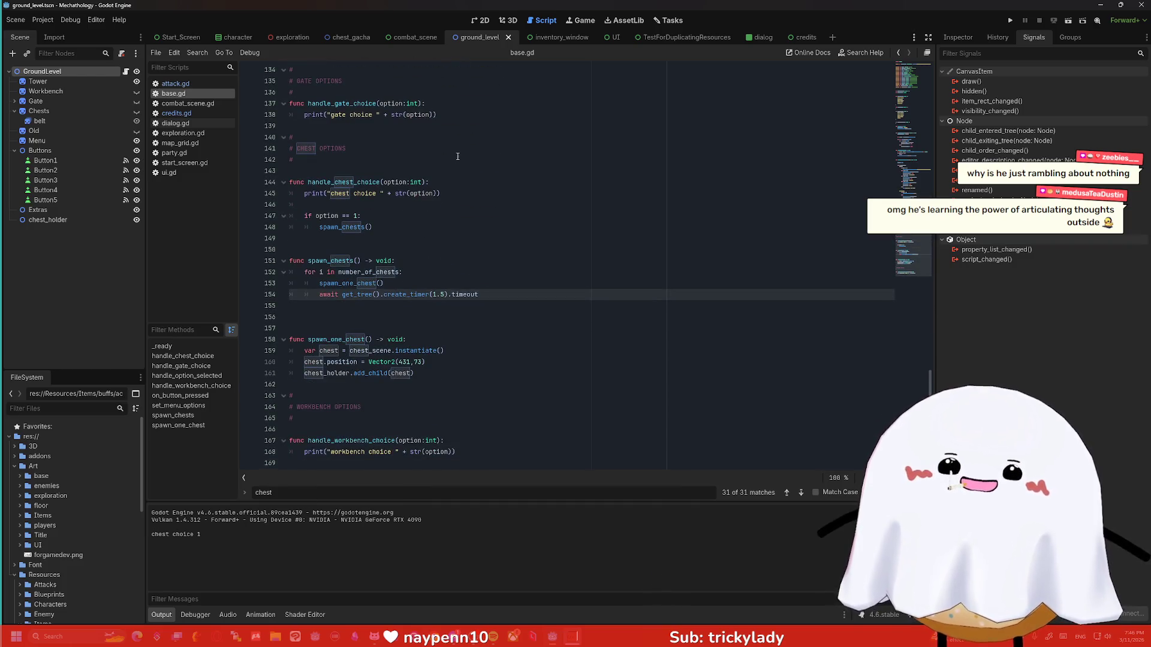
right_click(74, 72)
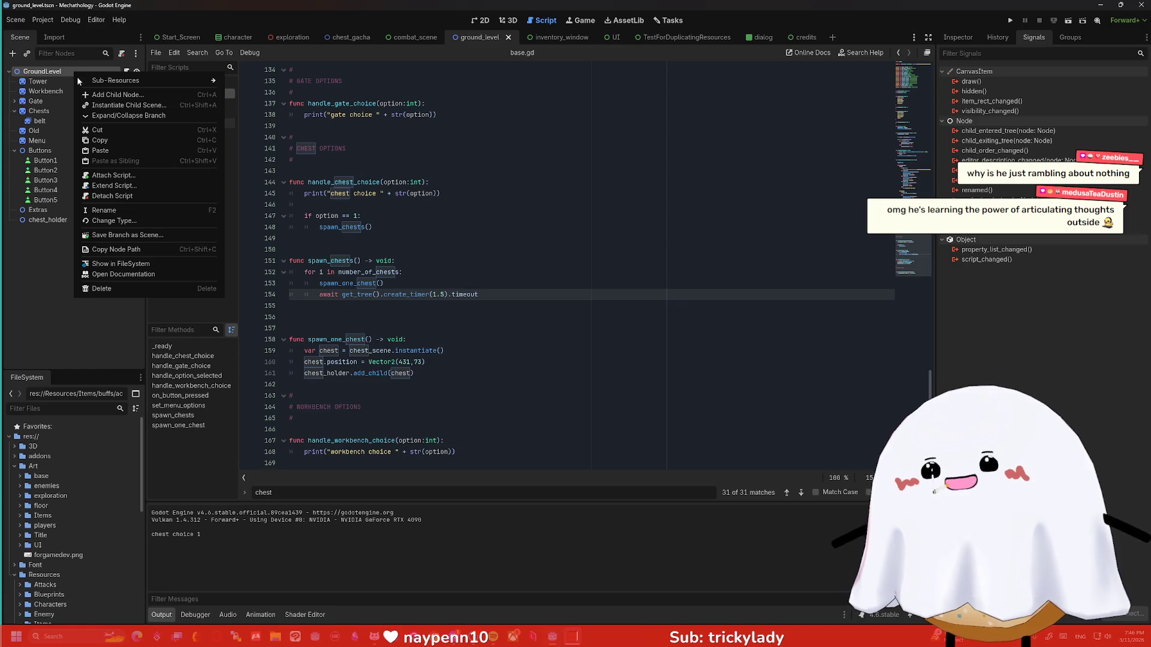
Add a Timer node under GroundLevel and rename it ChestDestroyer9000.
left_click(148, 100)
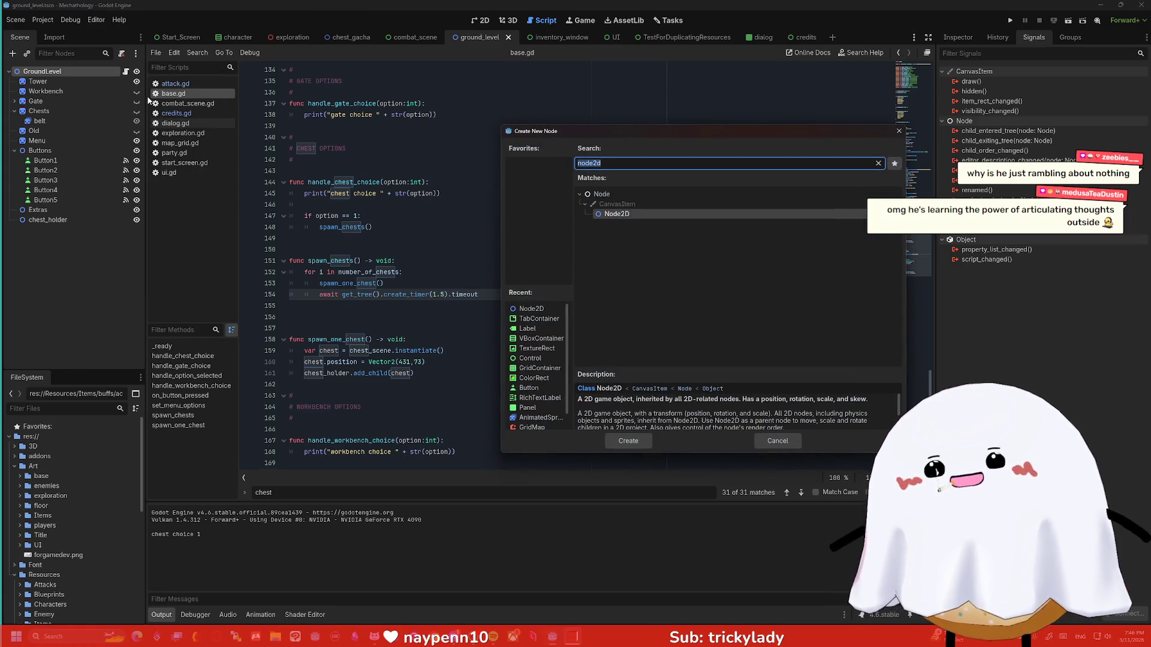
type("timer")
key("Return")
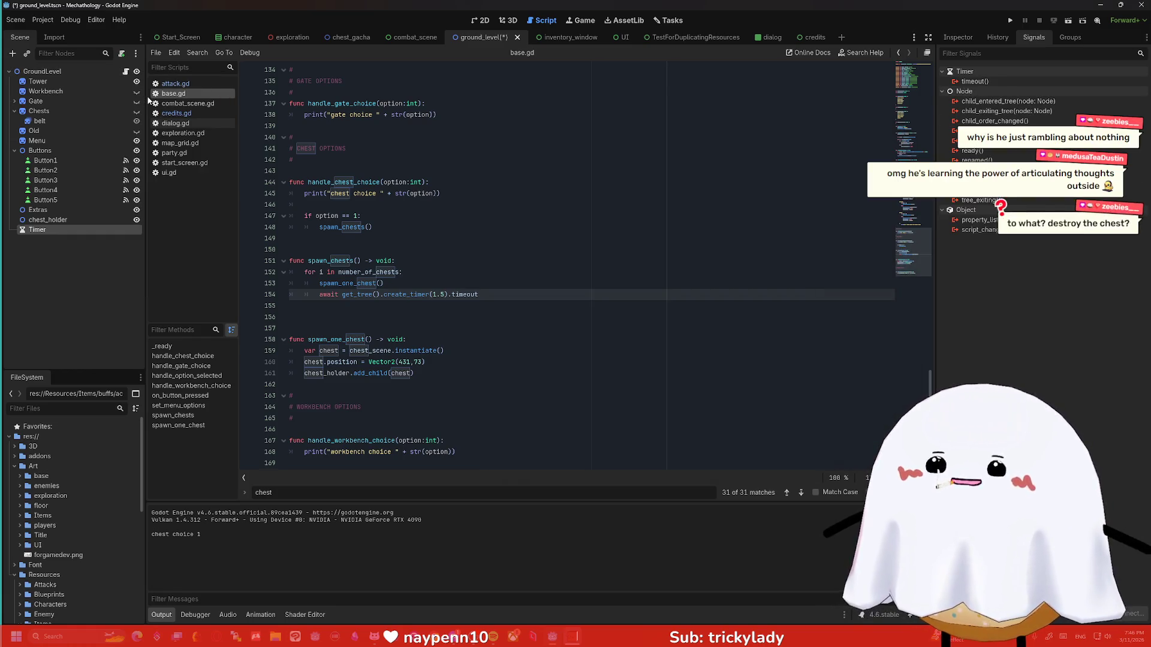
right_click(91, 234)
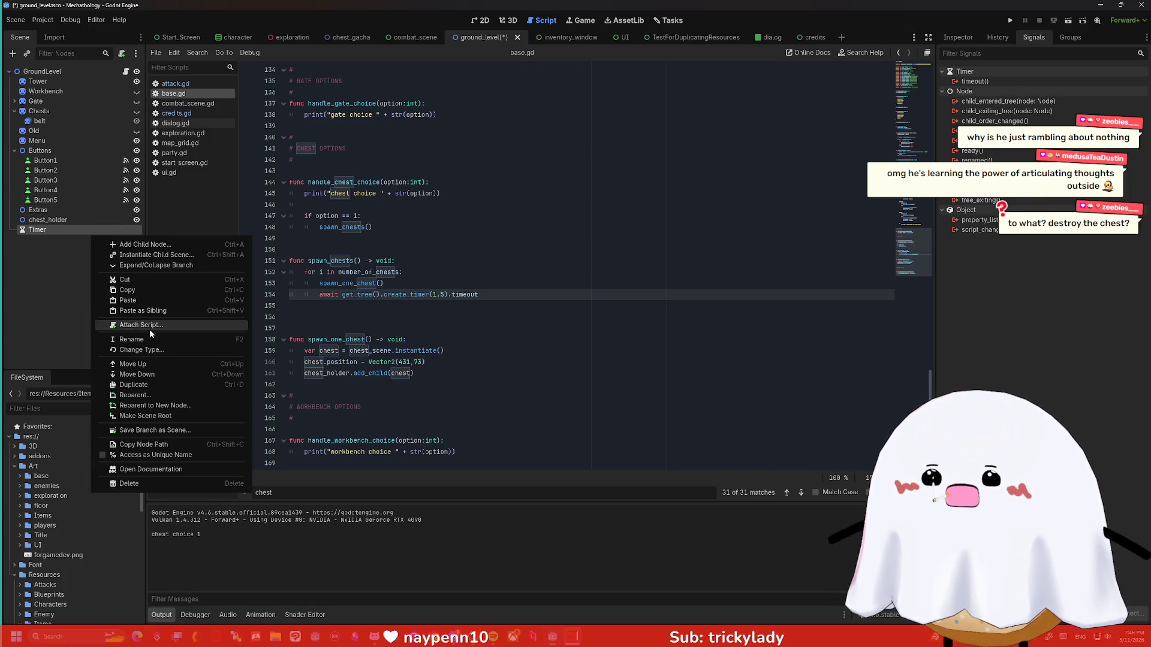
left_click(53, 290)
double_click(57, 230)
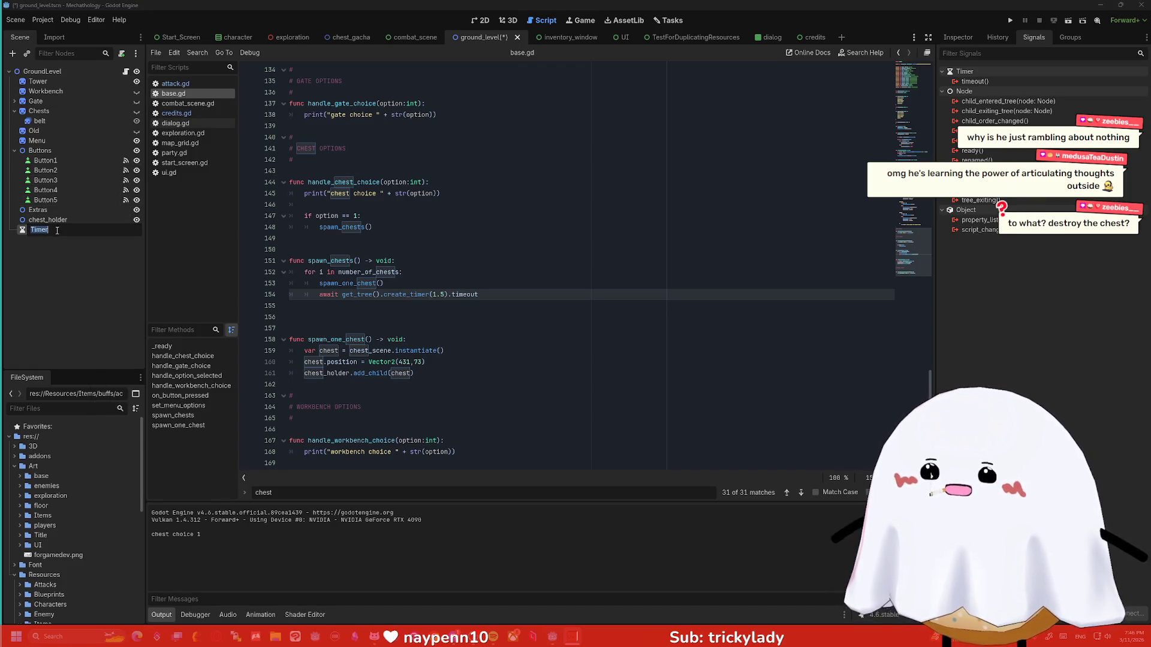
type("Ch")
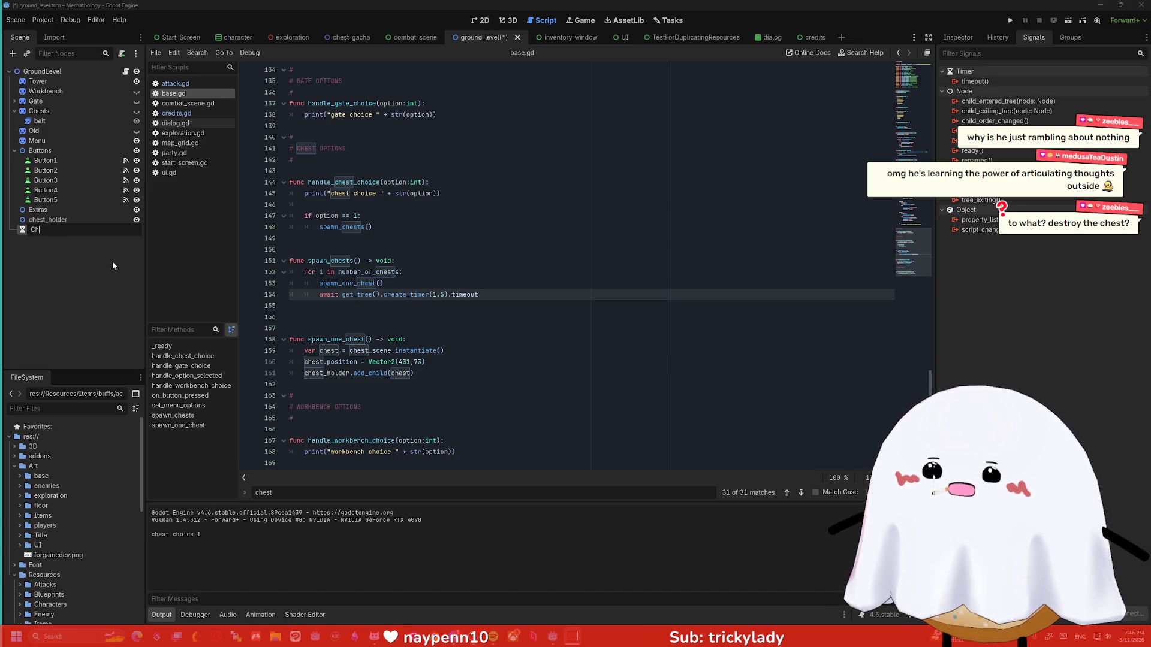
type("estDestroyer")
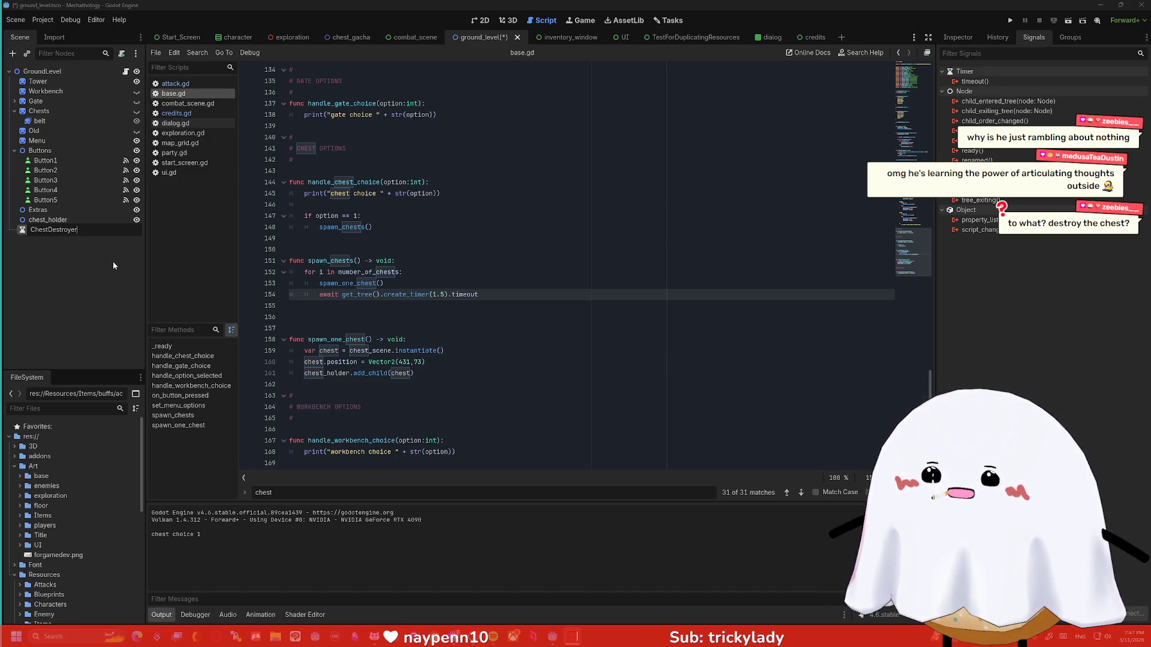
type("9000")
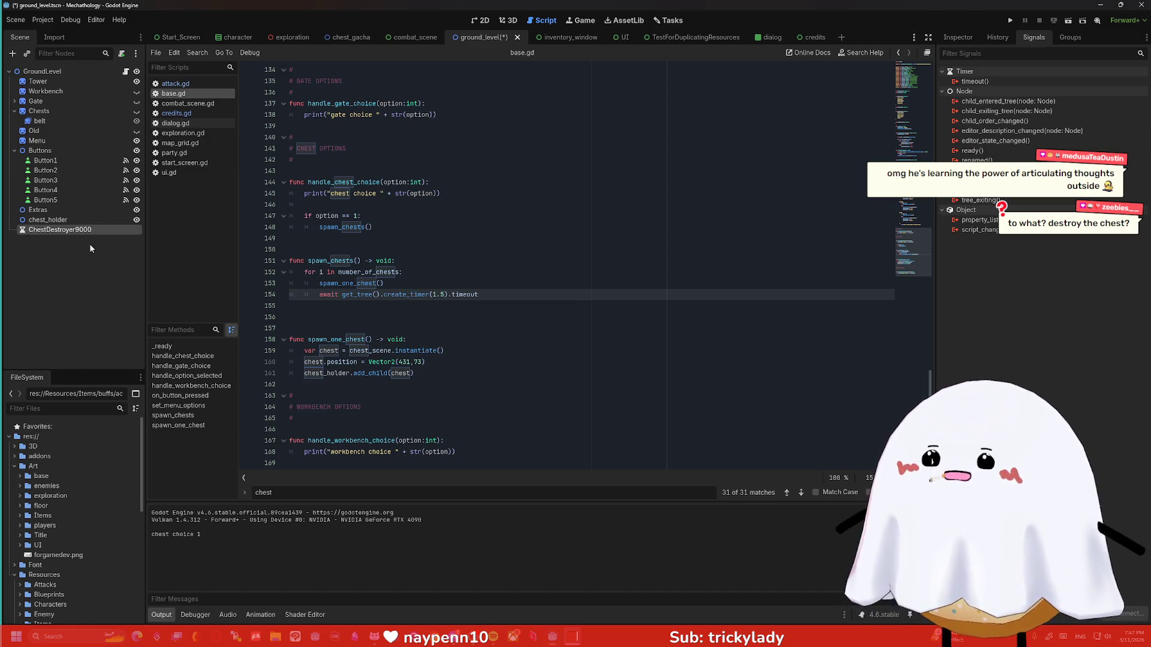
key("Return")
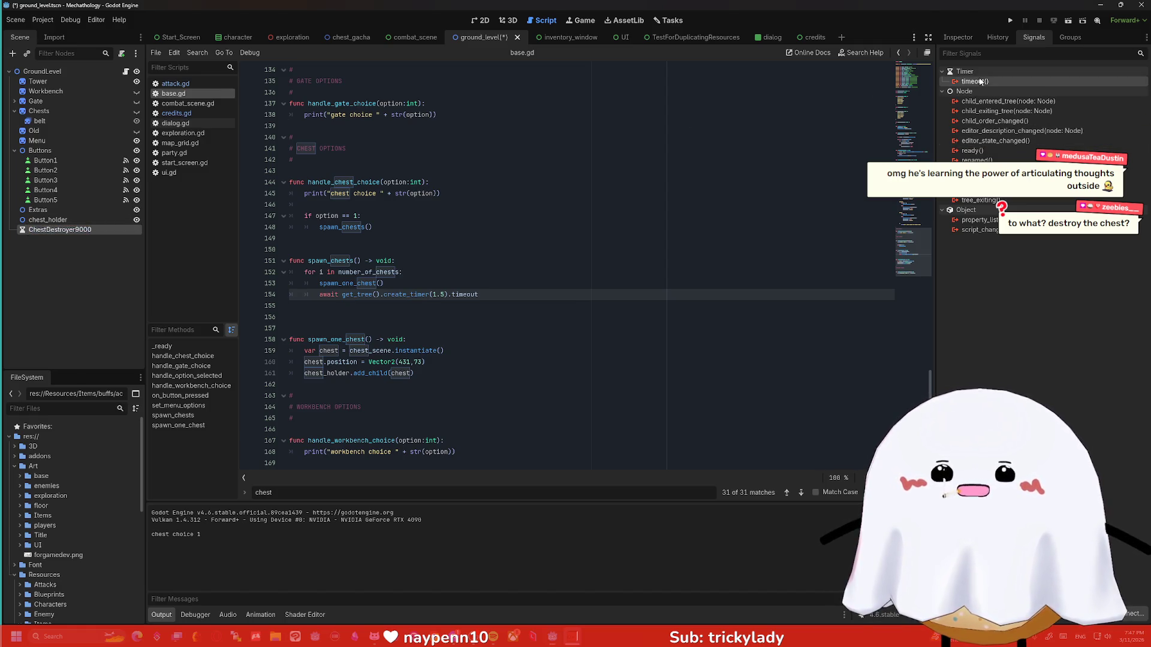
Connect the timer's timeout signal, then delete the generated handler function from the script.
double_click(977, 82)
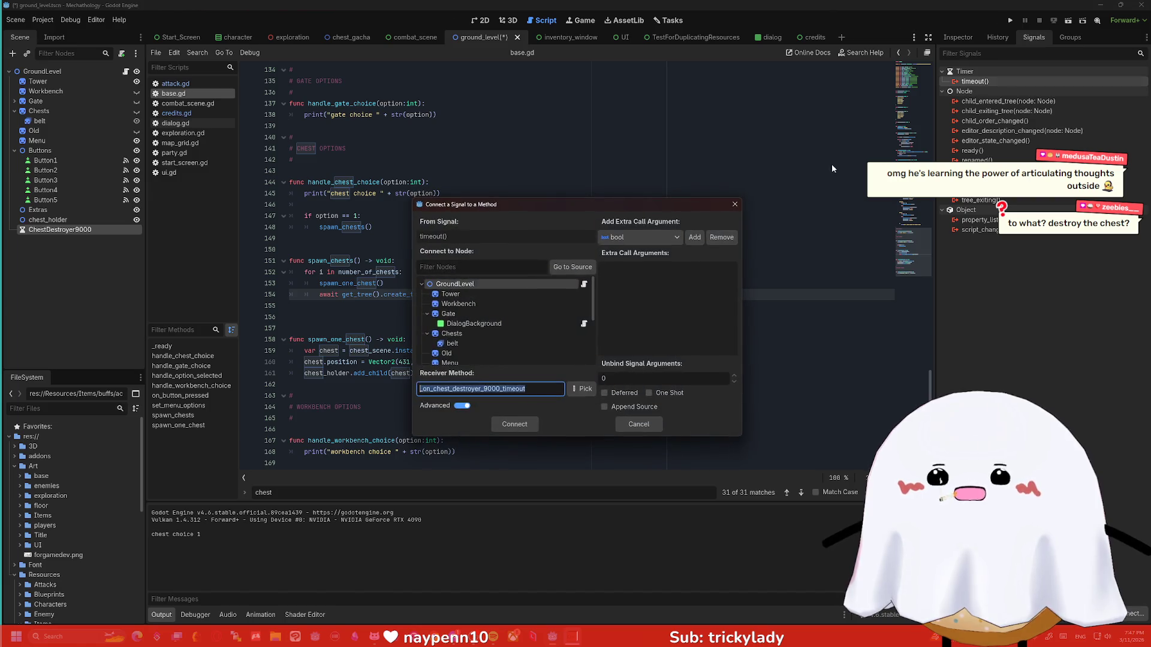
left_click(515, 424)
left_click_drag(434, 452, 304, 452)
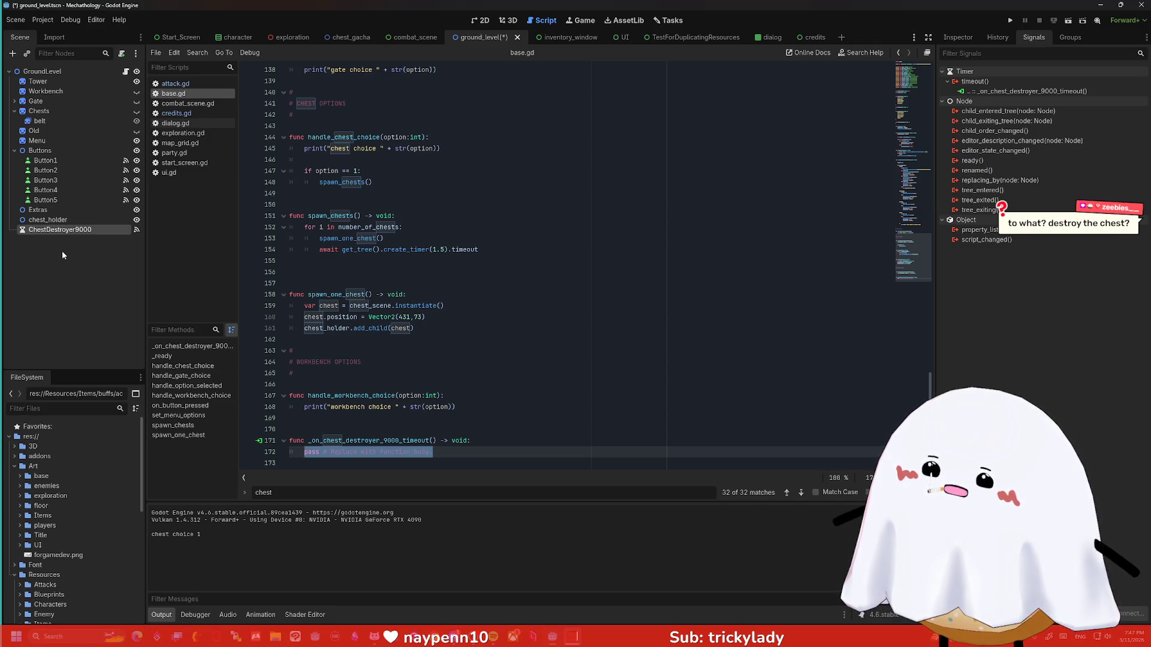
key("shift+Up")
key("shift+Up")
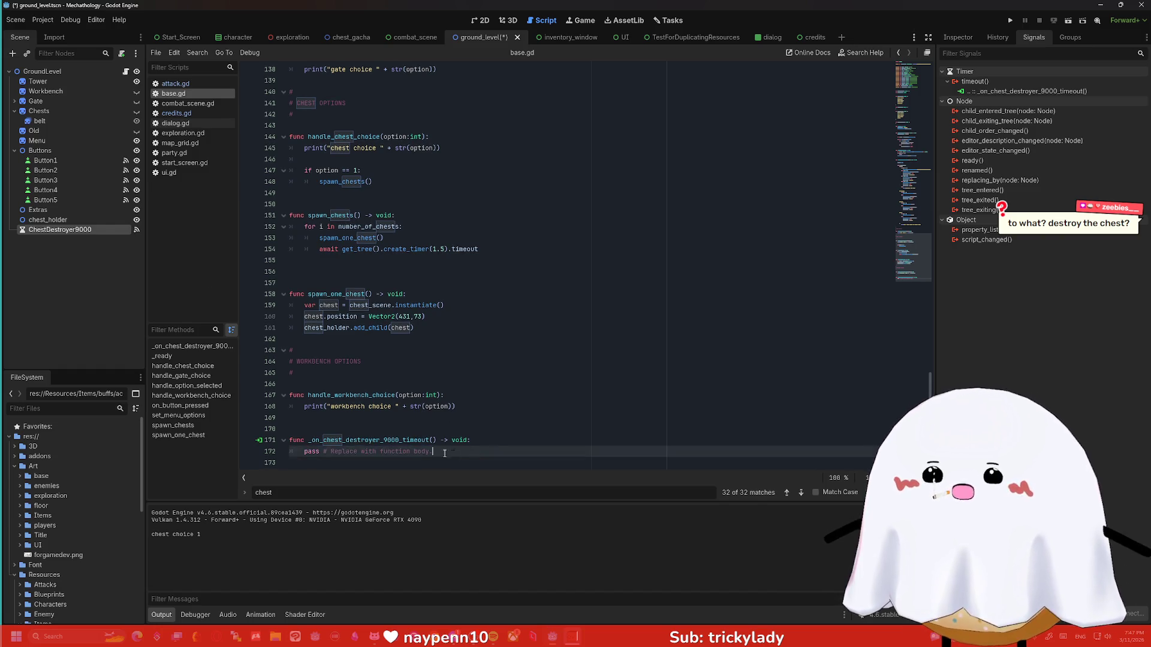
key("BackSpace")
Delete the ChestDestroyer9000 node and view the ground_level scene in 2D.
right_click(53, 232)
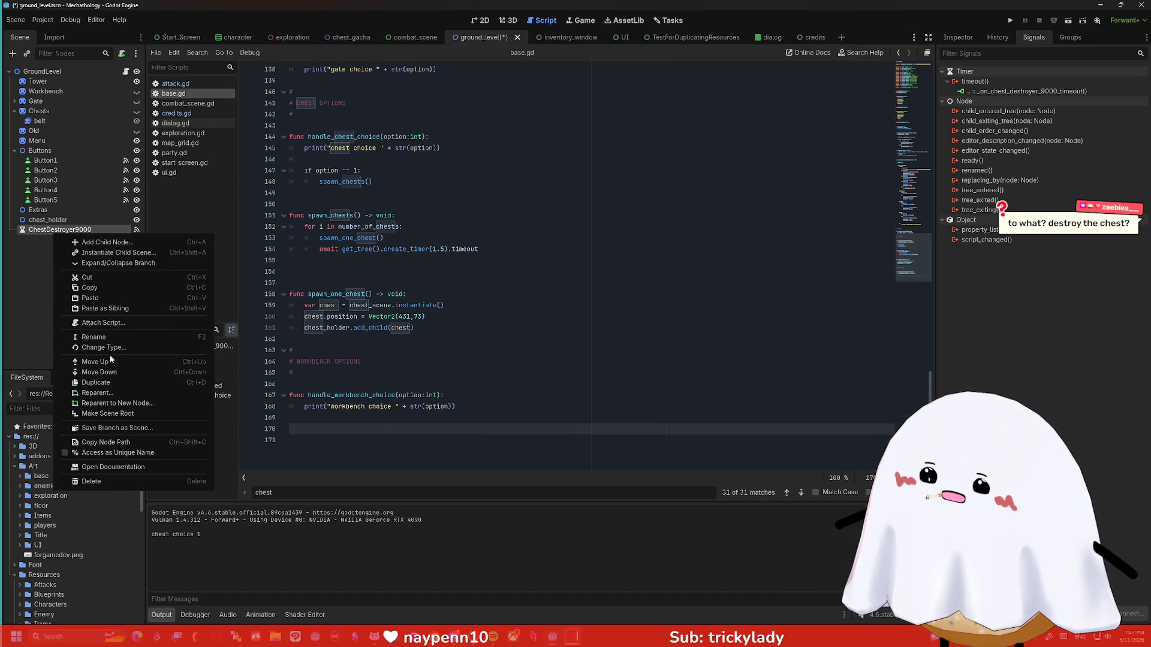
left_click(124, 481)
left_click(548, 331)
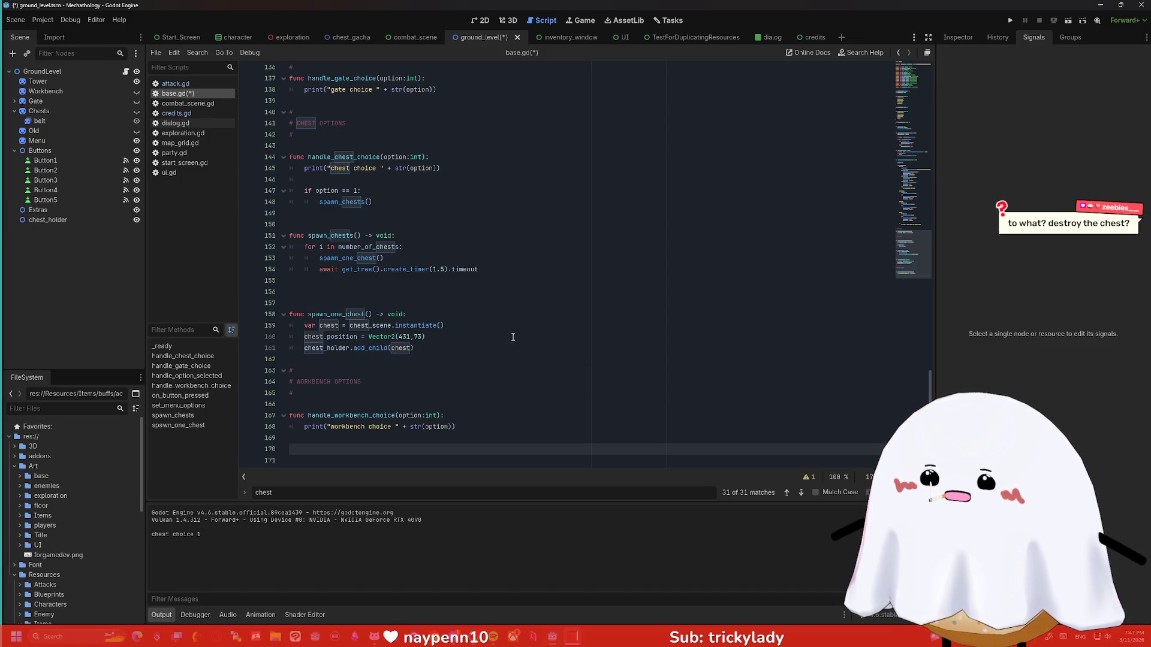
left_click(480, 20)
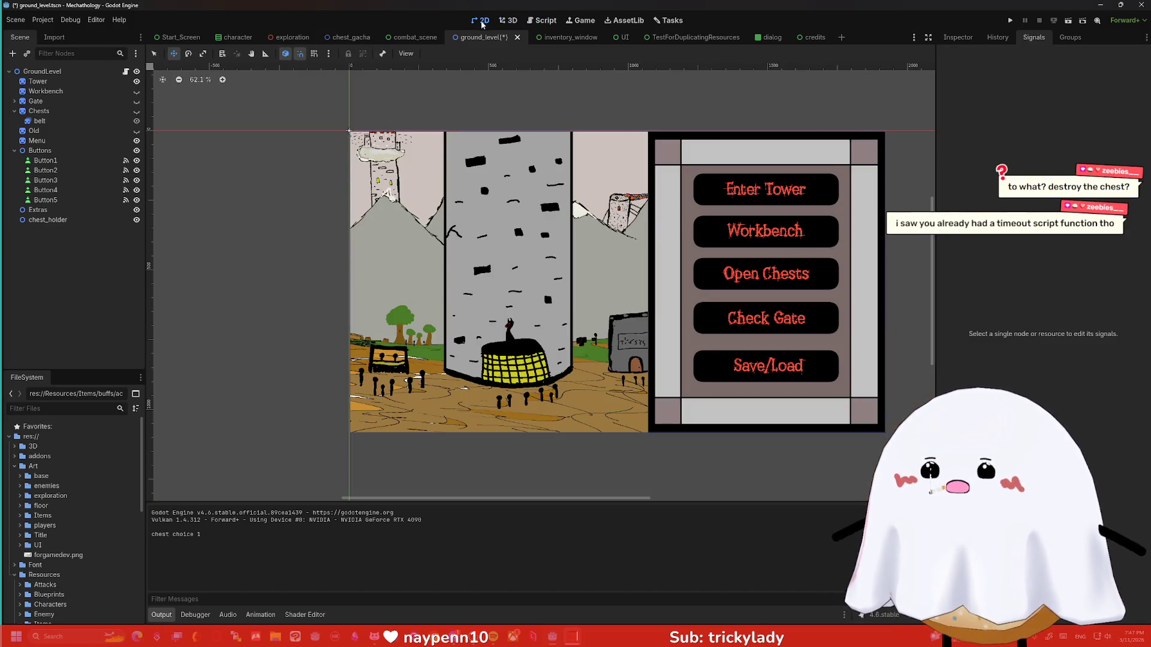
mouse_move(307, 205)
left_mouse_down()
mouse_move(357, 191)
mouse_move(416, 200)
left_mouse_up()
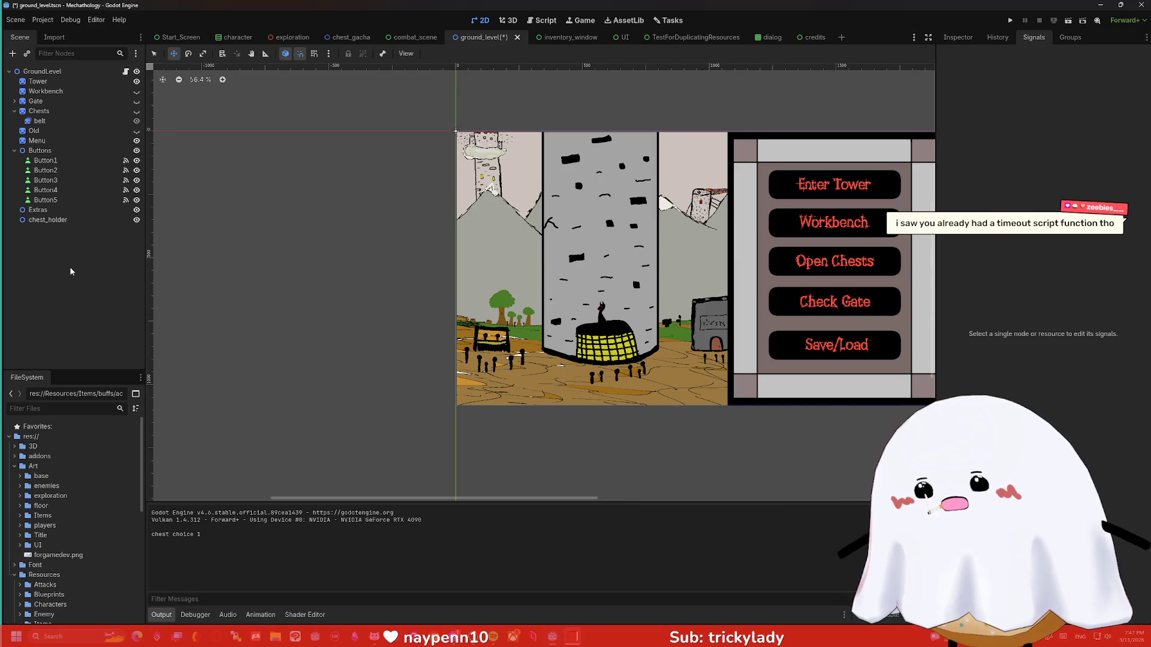
left_click(53, 75)
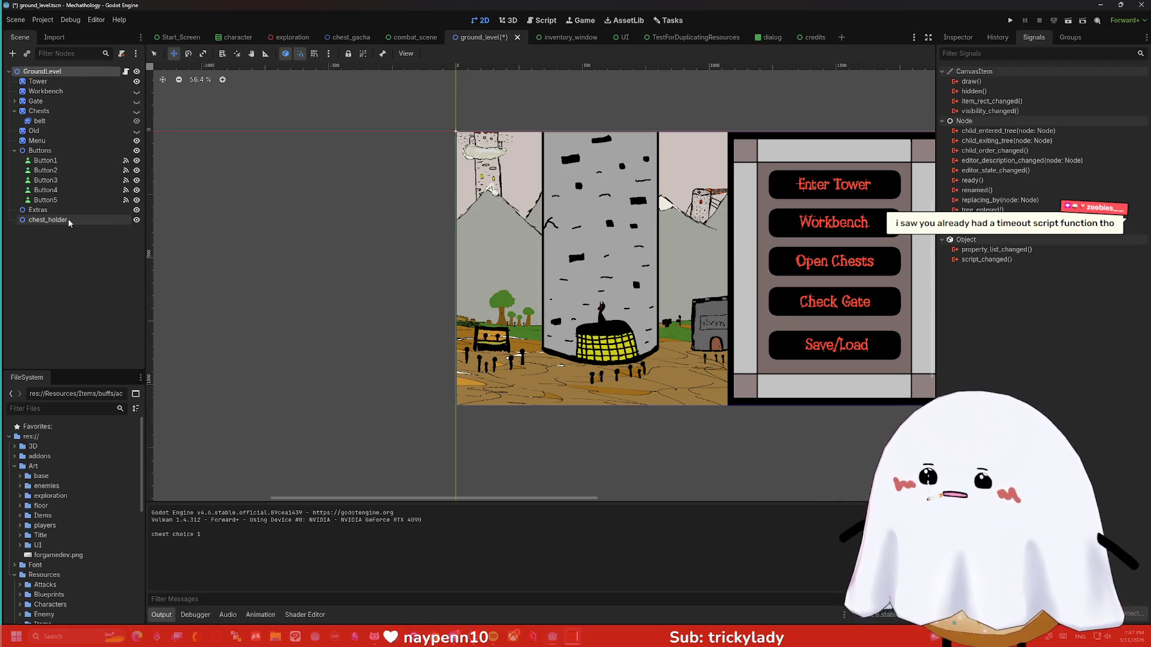
Add an Area2D under GroundLevel with a CollisionShape2D child.
key("ctrl+a")
type("area2d")
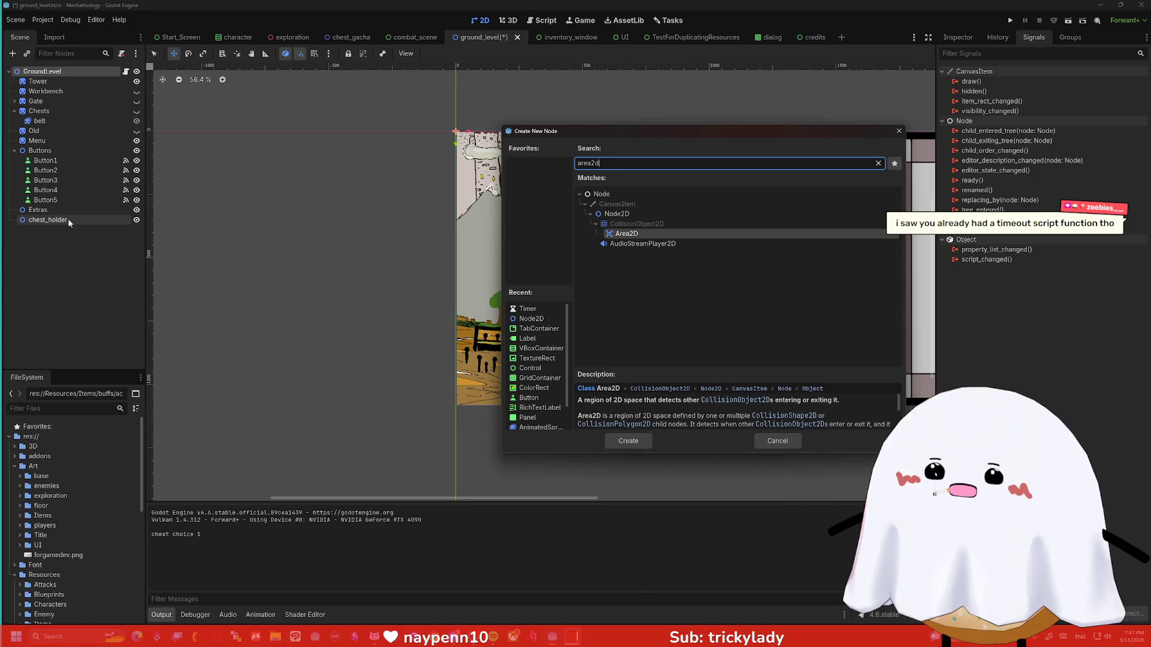
key("Return")
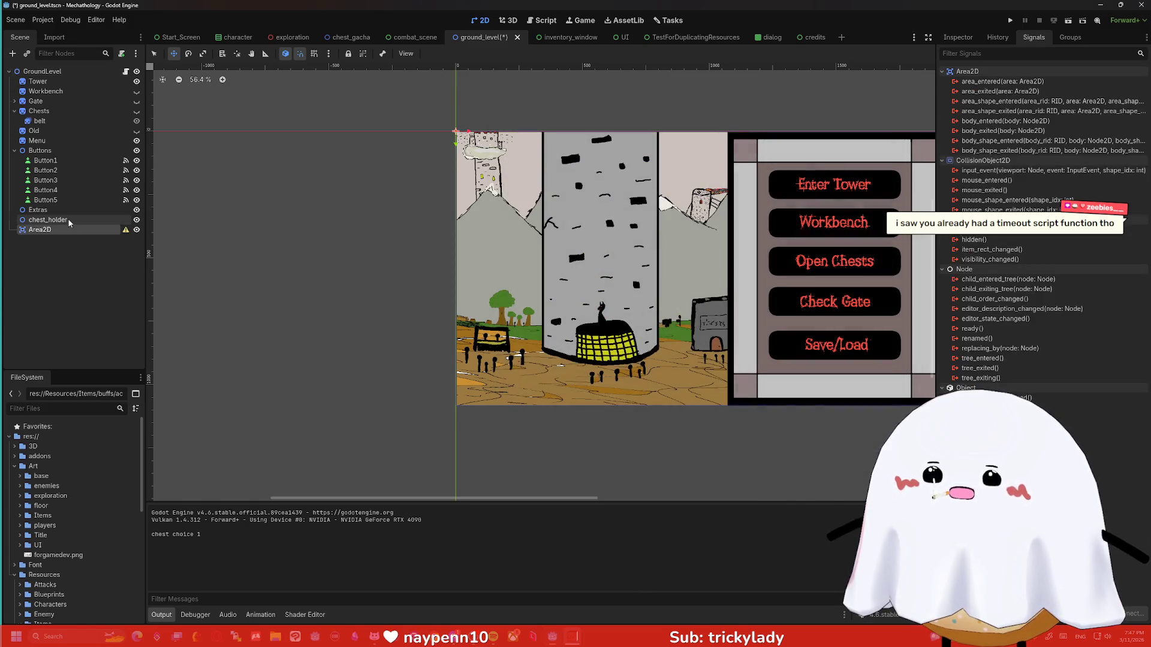
key("ctrl+a")
type("coll")
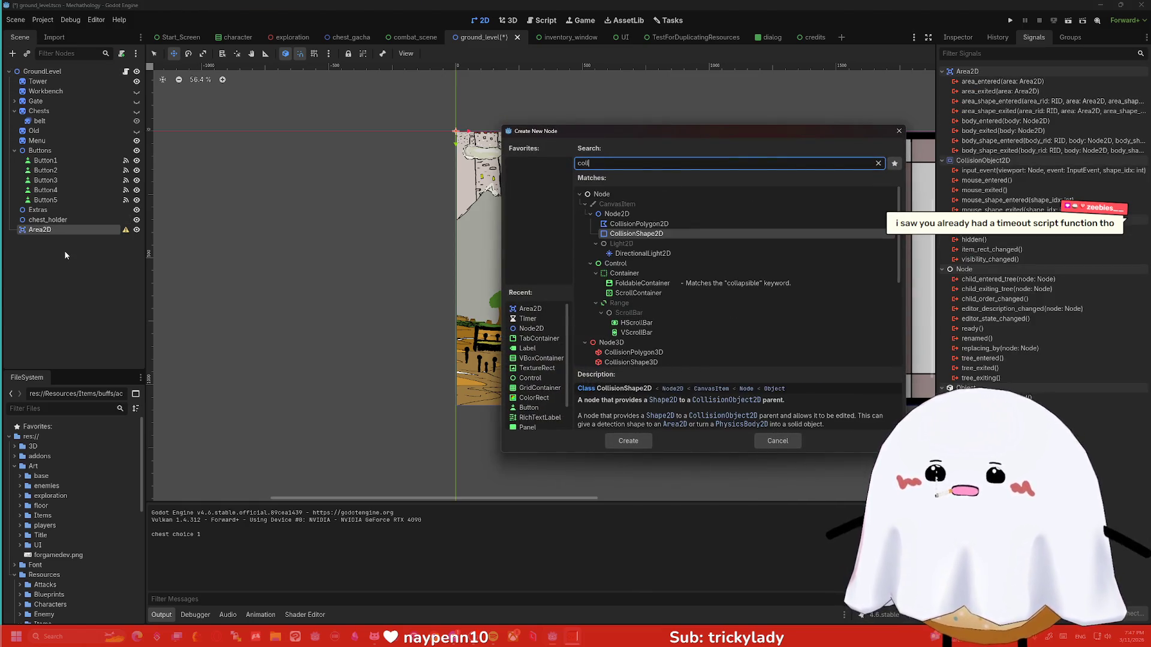
key("Return")
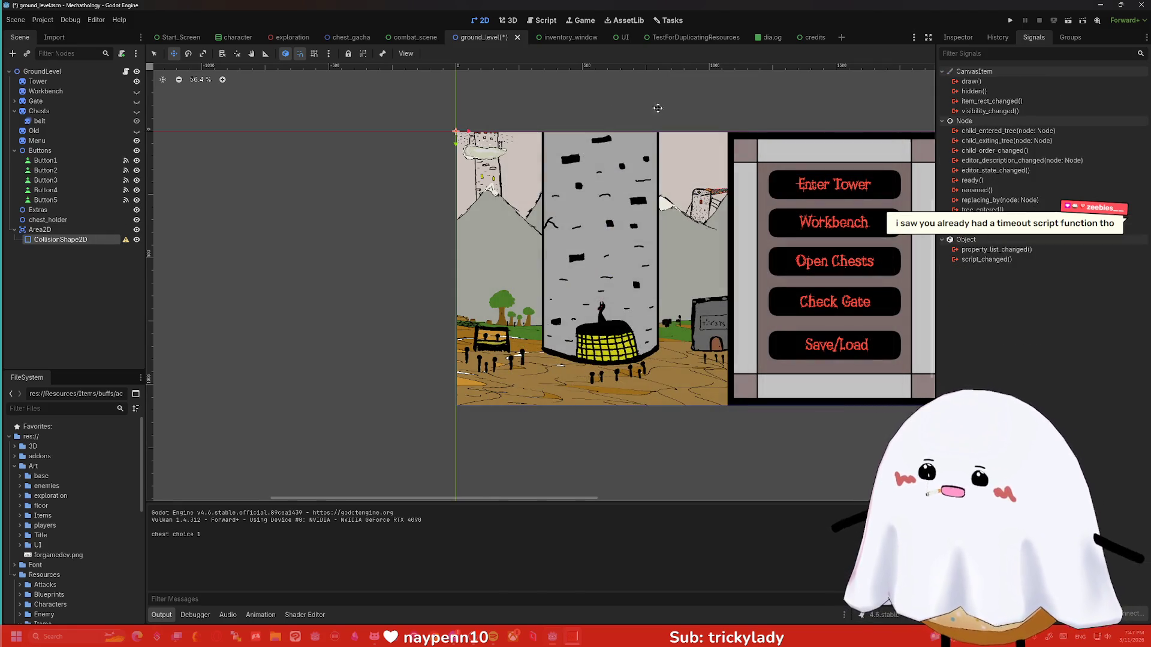
Give the collision shape a new RectangleShape2D stretched into a tall strip left of the scene.
left_click(959, 38)
left_click(1130, 117)
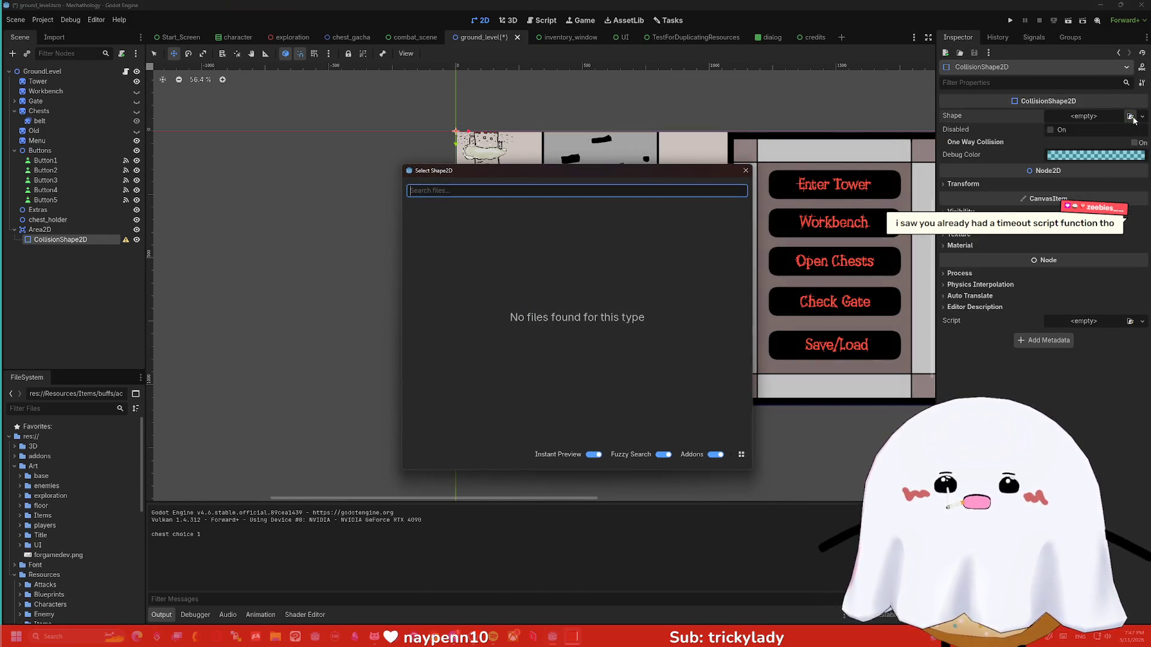
left_click(746, 171)
left_click(1141, 117)
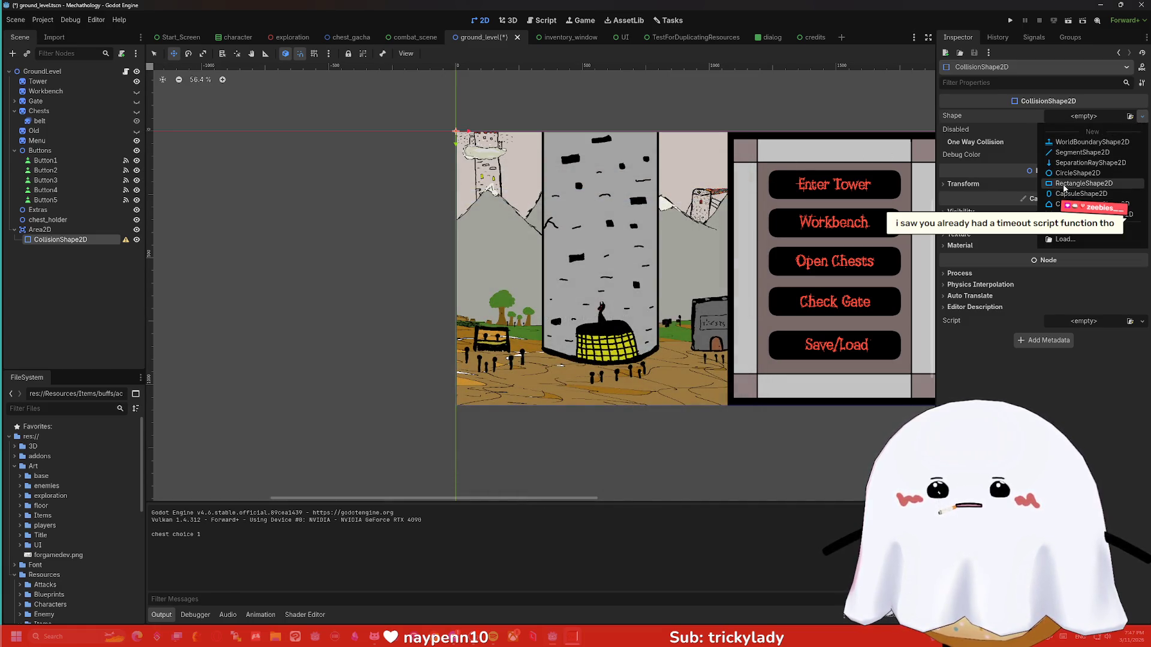
left_click(1065, 183)
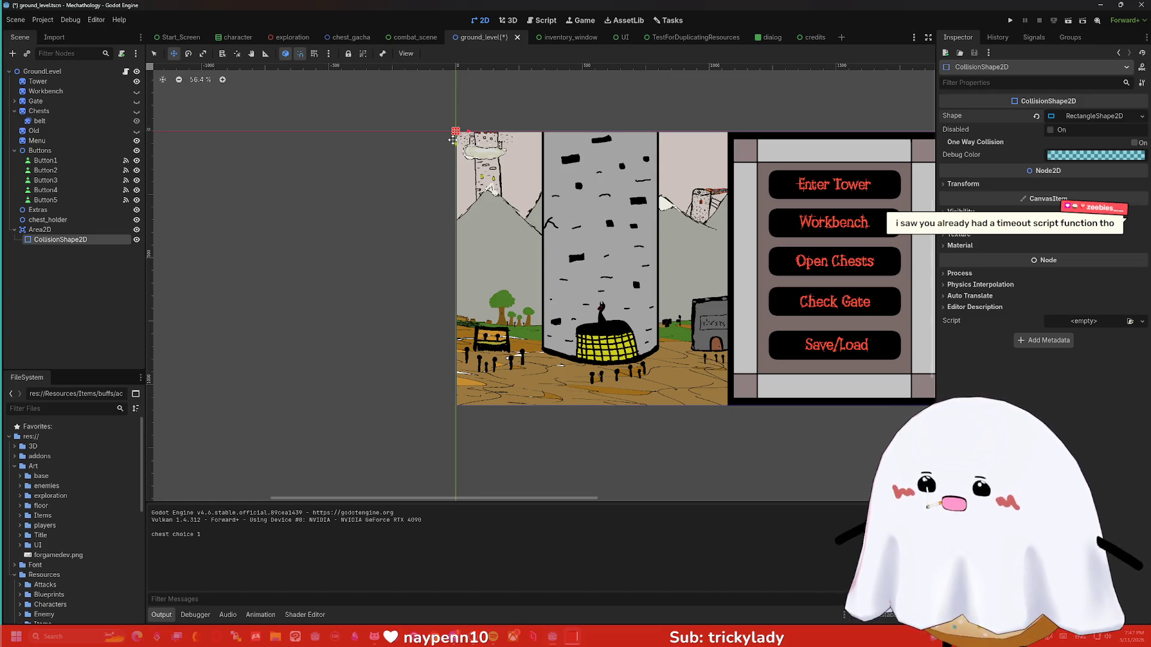
mouse_move(453, 135)
left_mouse_down()
mouse_move(378, 263)
mouse_move(362, 407)
left_mouse_up()
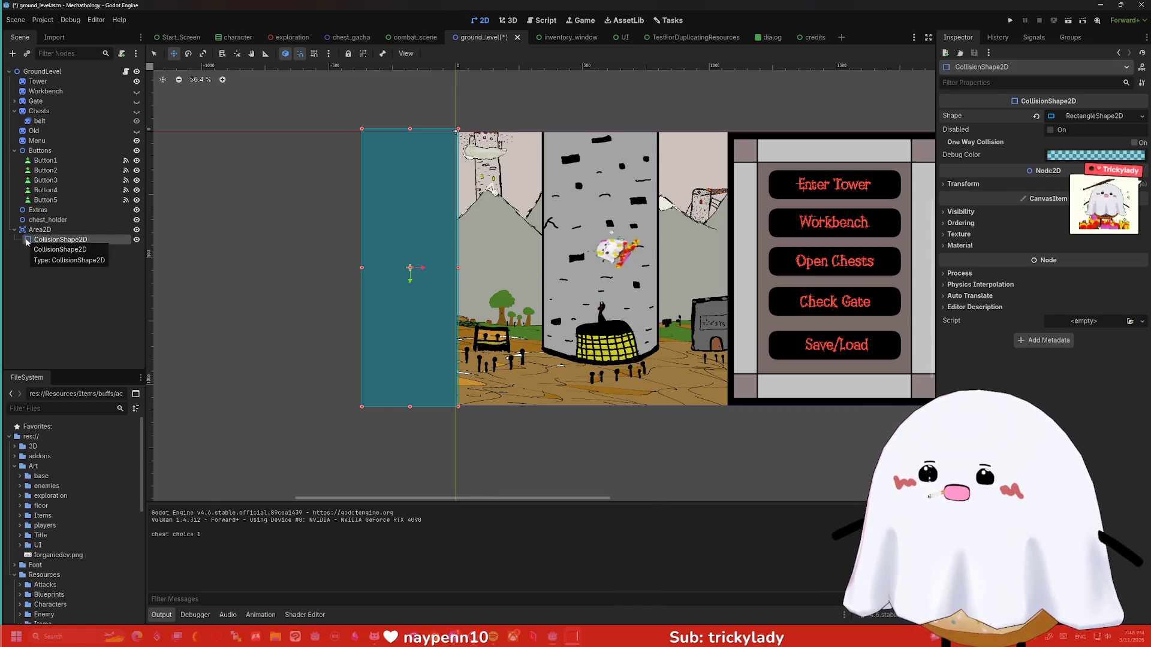
Rename the CollisionShape2D to ChestDestroyer9000.
key("F2")
type("ChestDestorye")
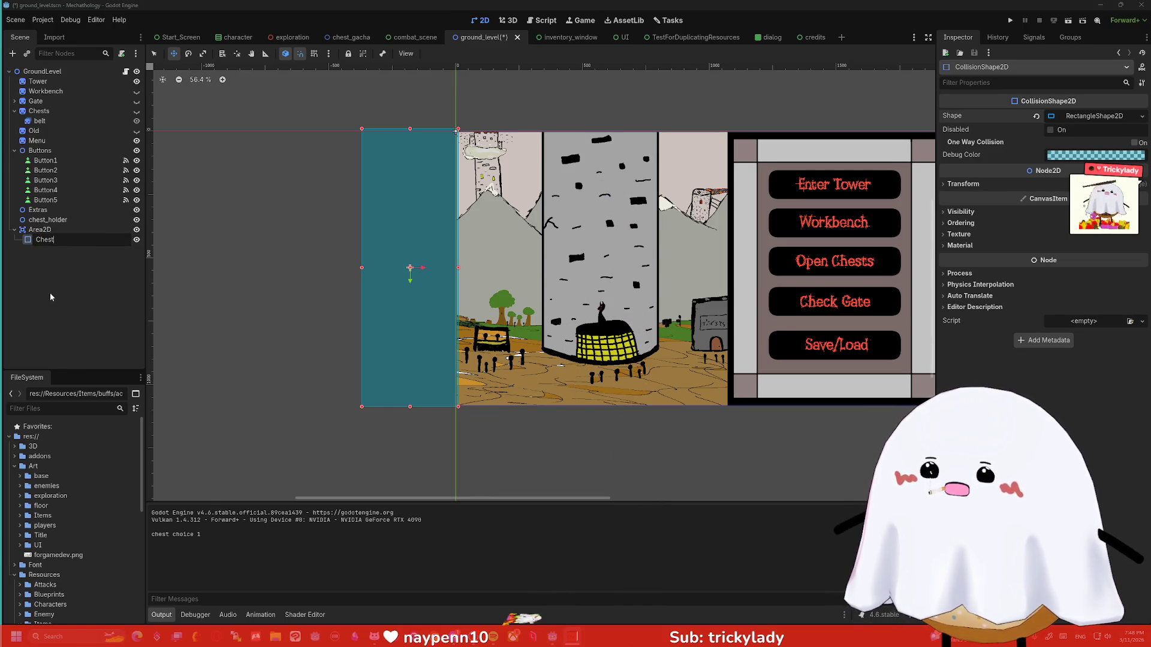
key("BackSpace")
key("BackSpace")
key("BackSpace")
type("royer9000")
key("Return")
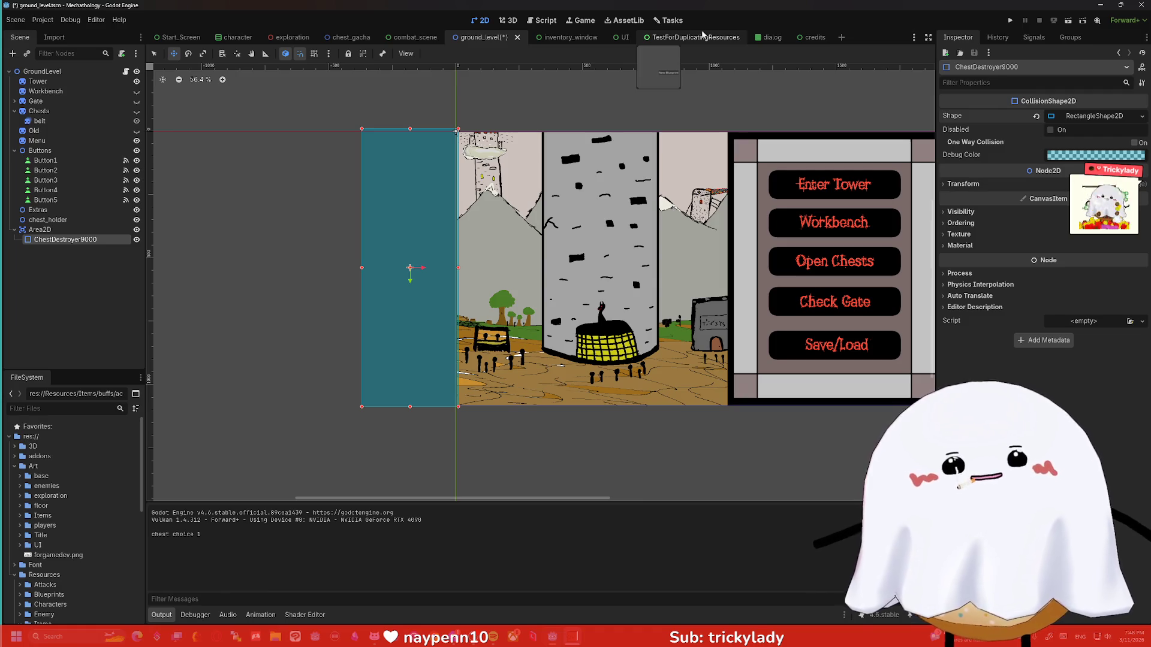
Rename the Area2D to ChestDestroyer and return to the base.gd script.
left_click(38, 232)
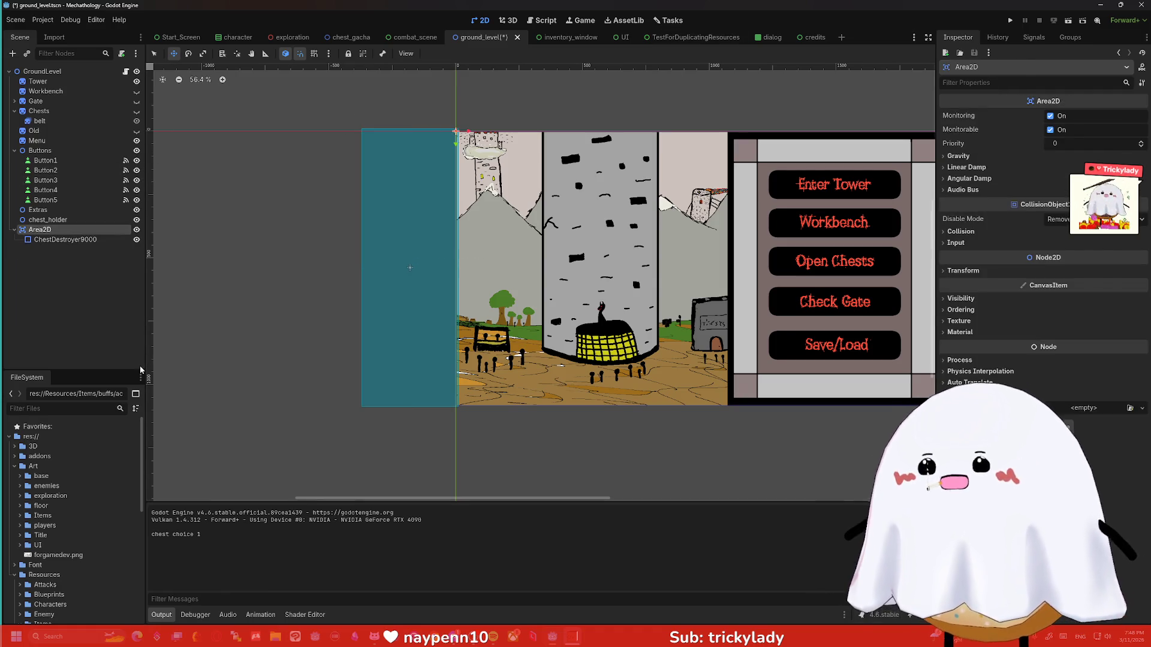
key("F2")
type("Chre")
type("estDestory")
key("BackSpace")
key("BackSpace")
key("BackSpace")
type("royer")
key("Return")
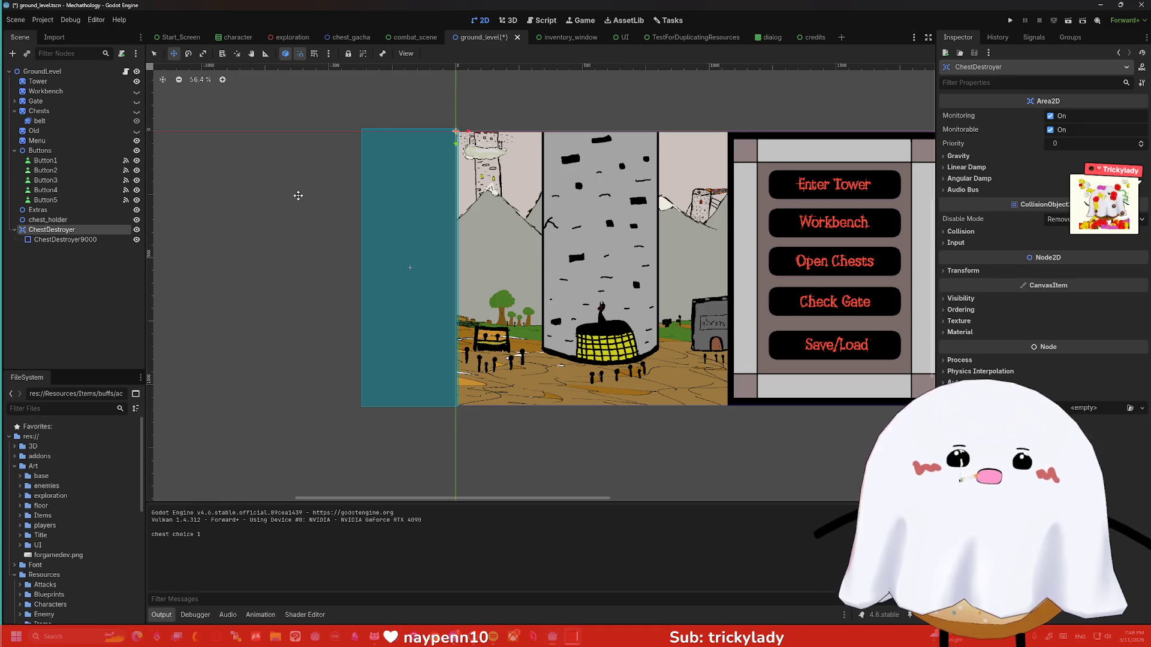
left_click(552, 22)
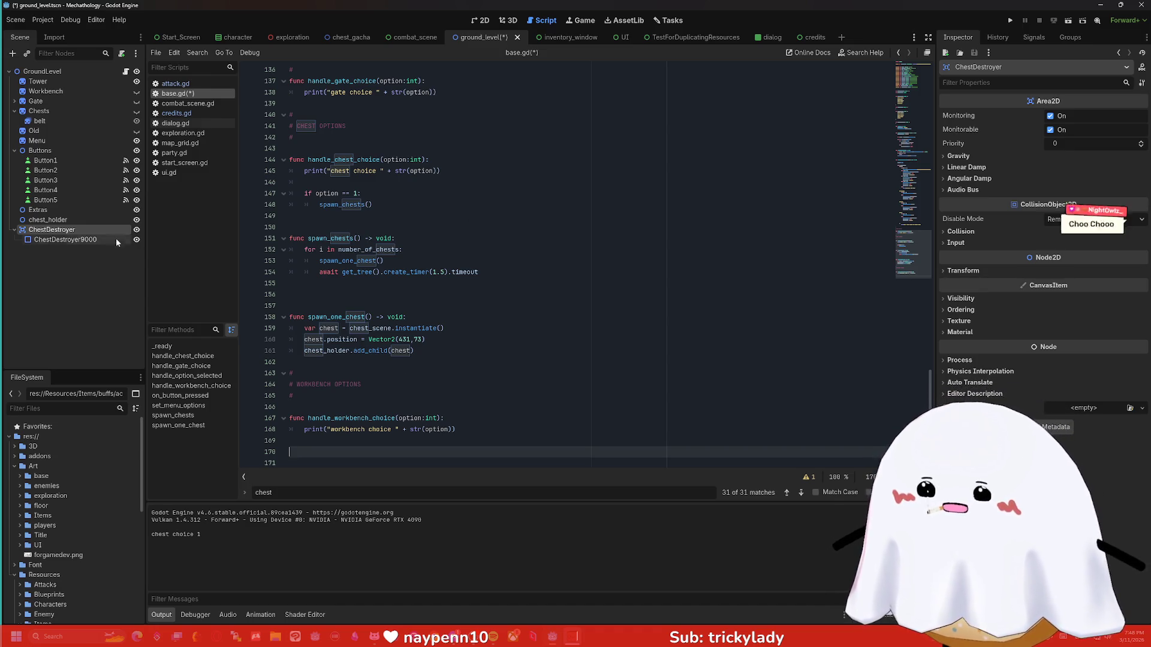
Browse the right dock's panels and move the History panel after Groups.
left_click(987, 55)
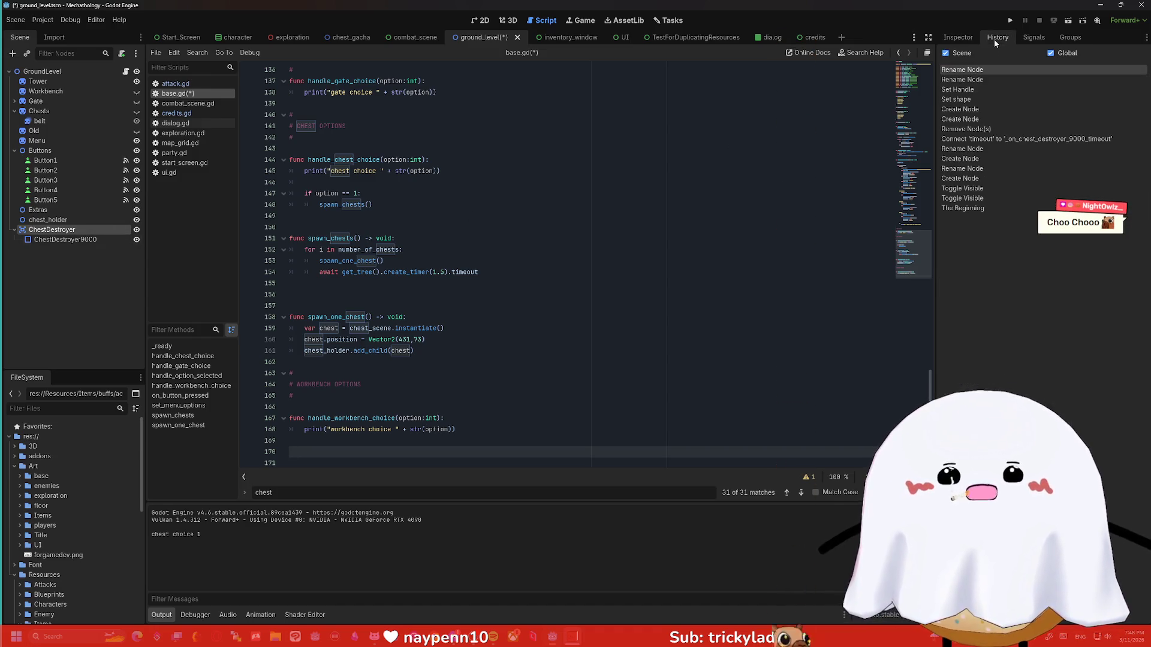
left_click(987, 47)
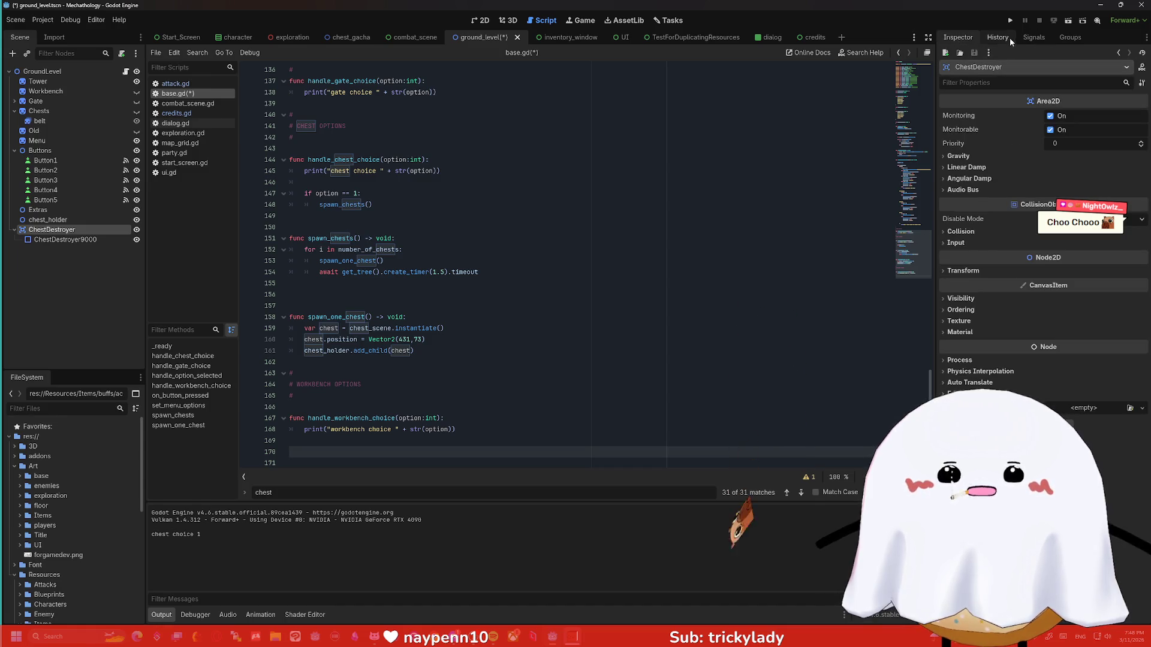
left_click(1007, 38)
left_click(102, 239)
left_click(958, 37)
left_click(997, 37)
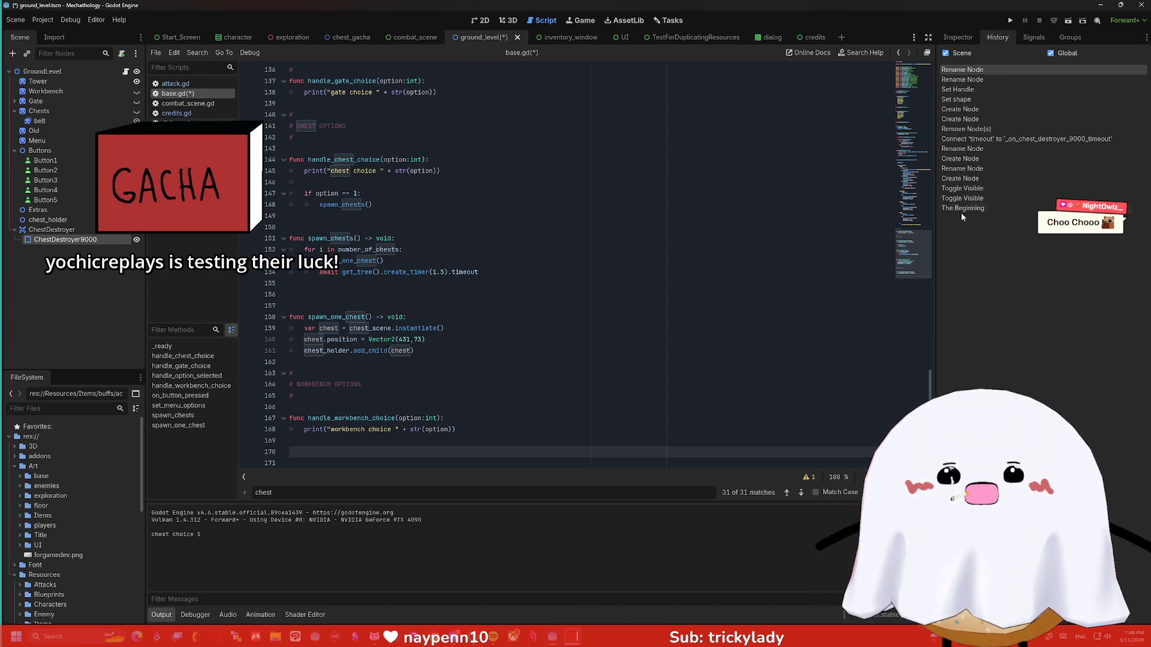
left_click(1027, 38)
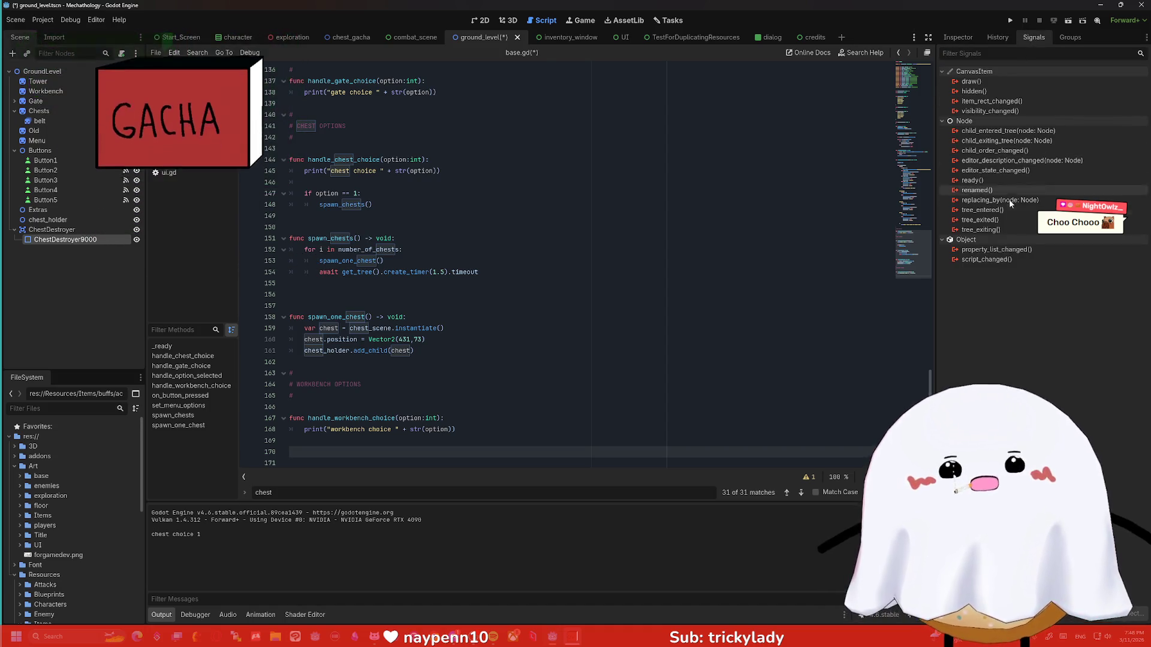
left_click_drag(998, 37, 1097, 36)
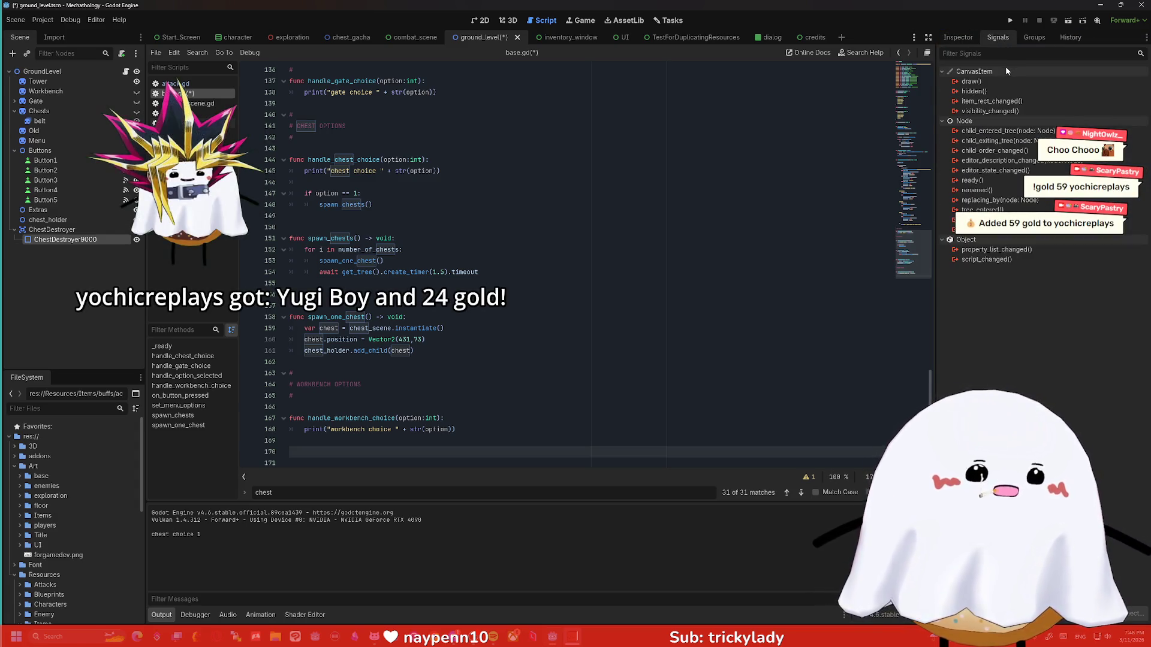
Select ChestDestroyer to list its Area2D signals and start connecting body_entered.
mouse_move(1006, 69)
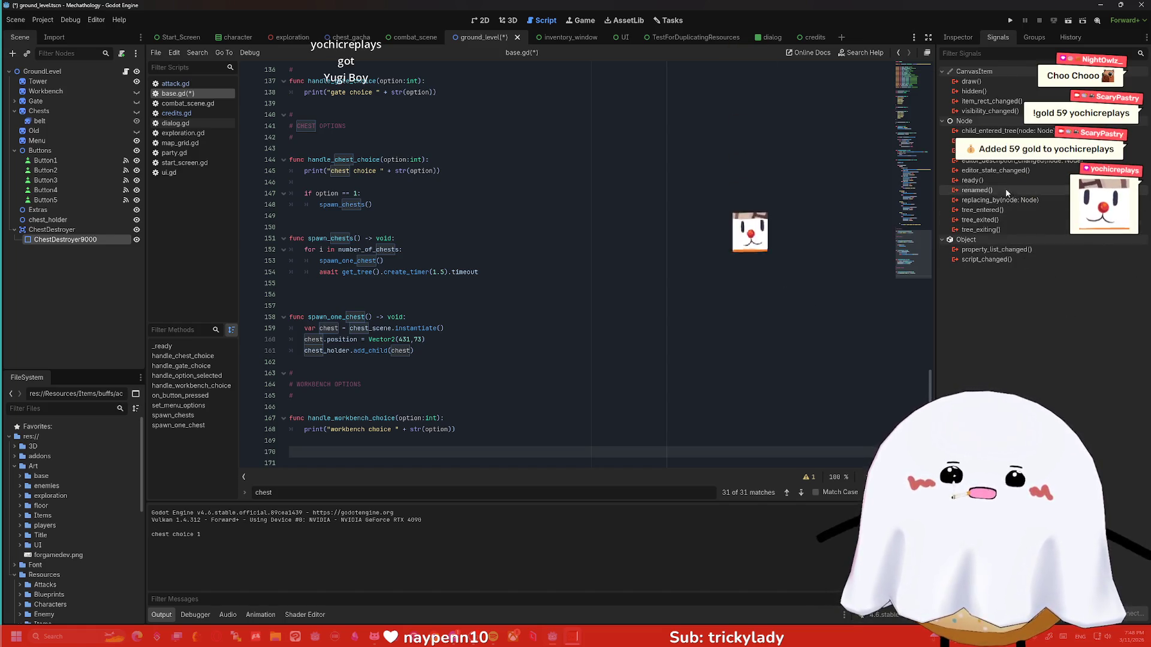
left_click(52, 230)
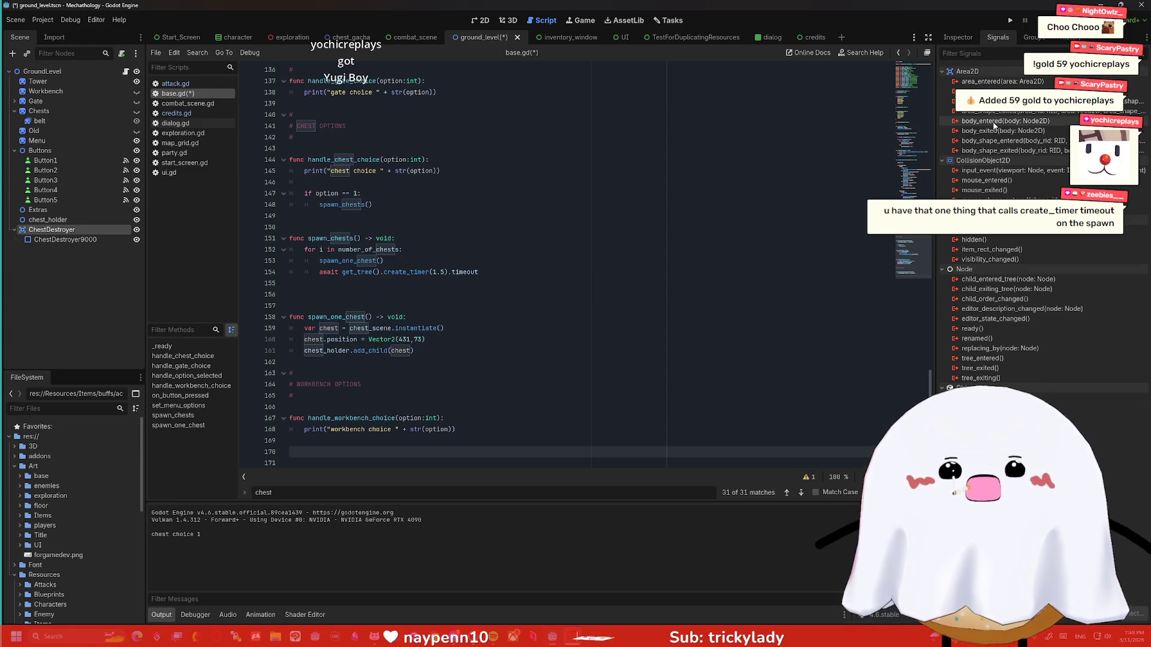
mouse_move(985, 125)
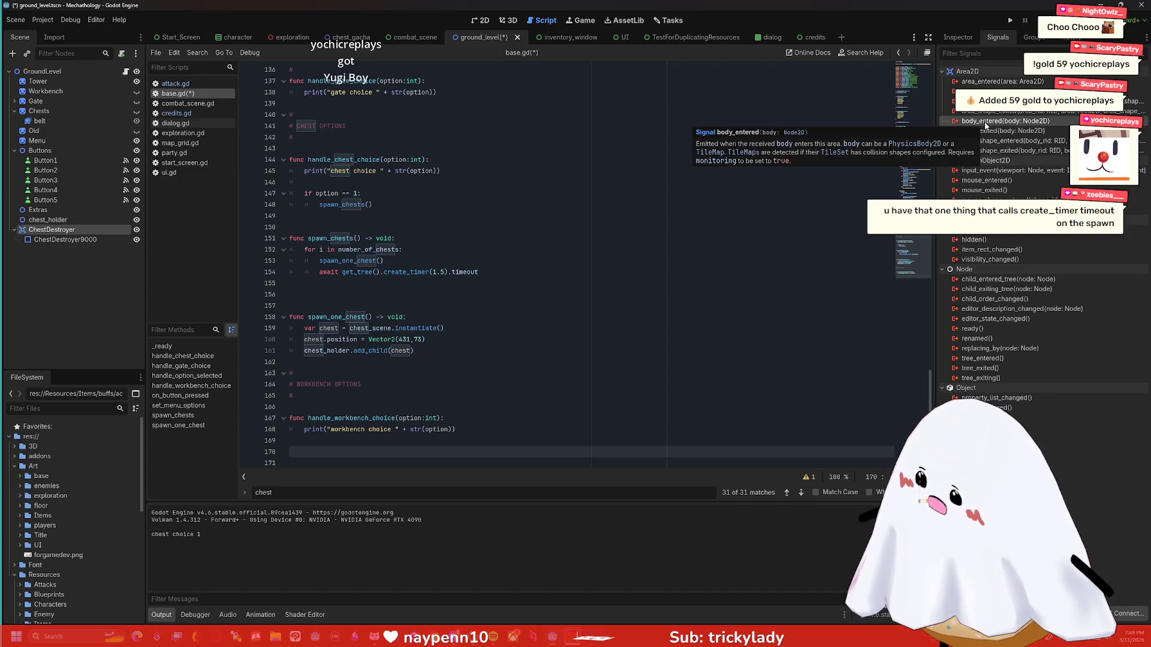
double_click(984, 121)
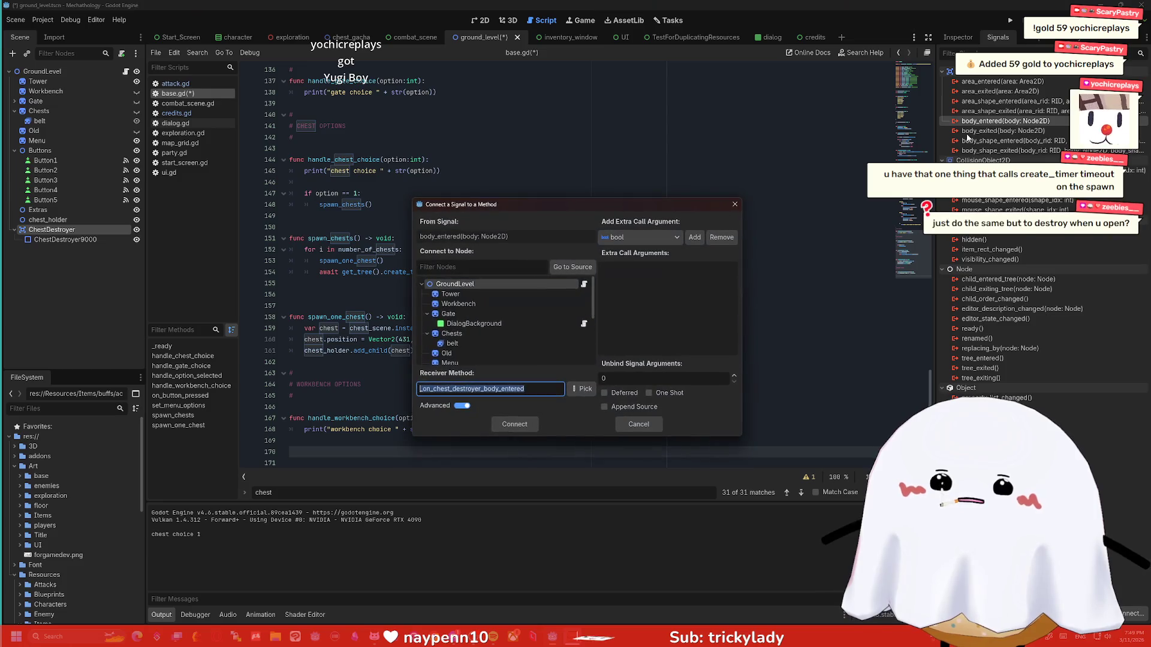
Accept the default receiver _on_chest_destroyer_body_entered in base.gd and connect body_entered.
left_click(515, 424)
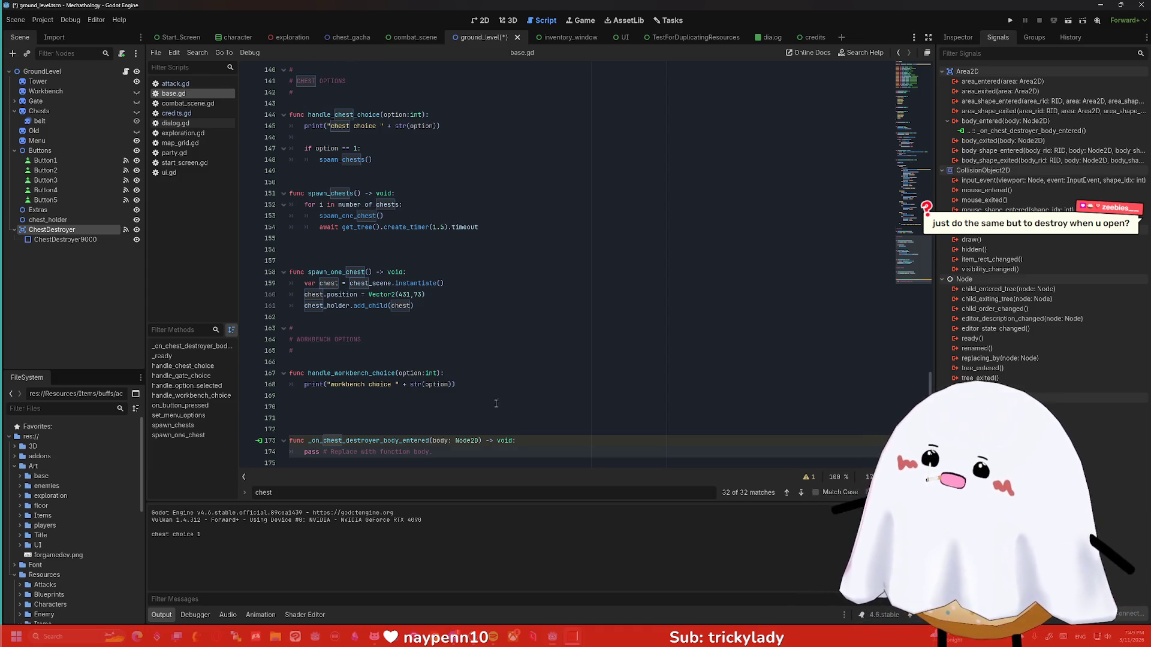
Remove the extra blank lines above the new handler and select its placeholder pass line.
mouse_move(478, 227)
left_mouse_down()
mouse_move(315, 208)
mouse_move(476, 223)
mouse_move(322, 228)
mouse_move(479, 227)
mouse_move(291, 195)
mouse_move(288, 206)
left_mouse_up()
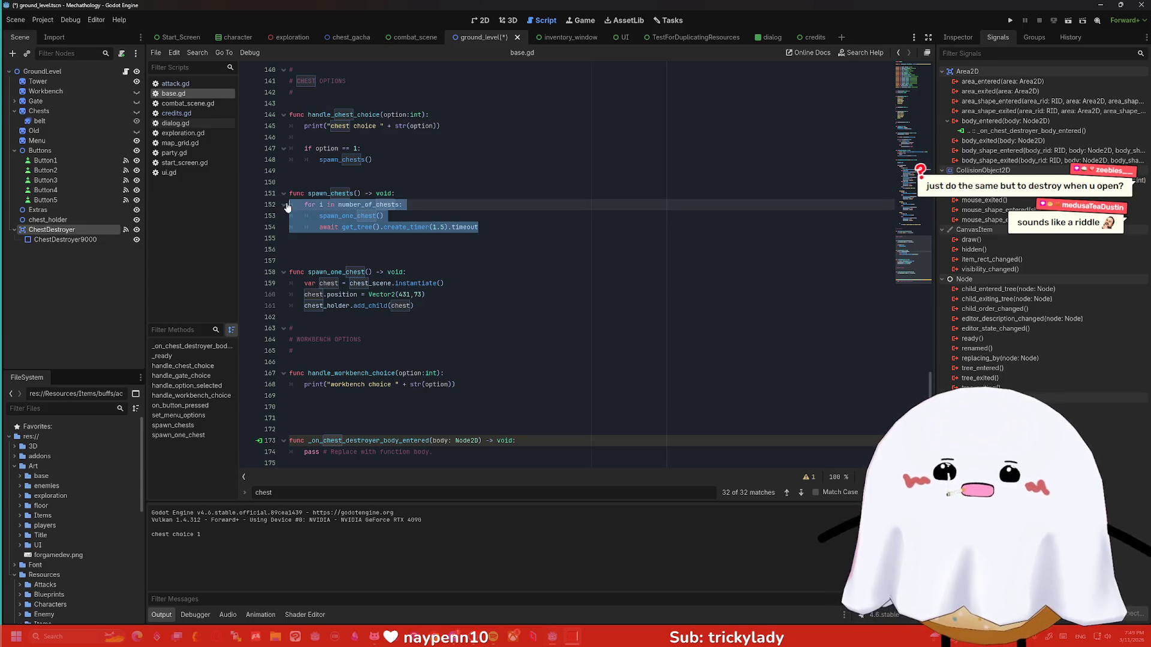
left_click(427, 214)
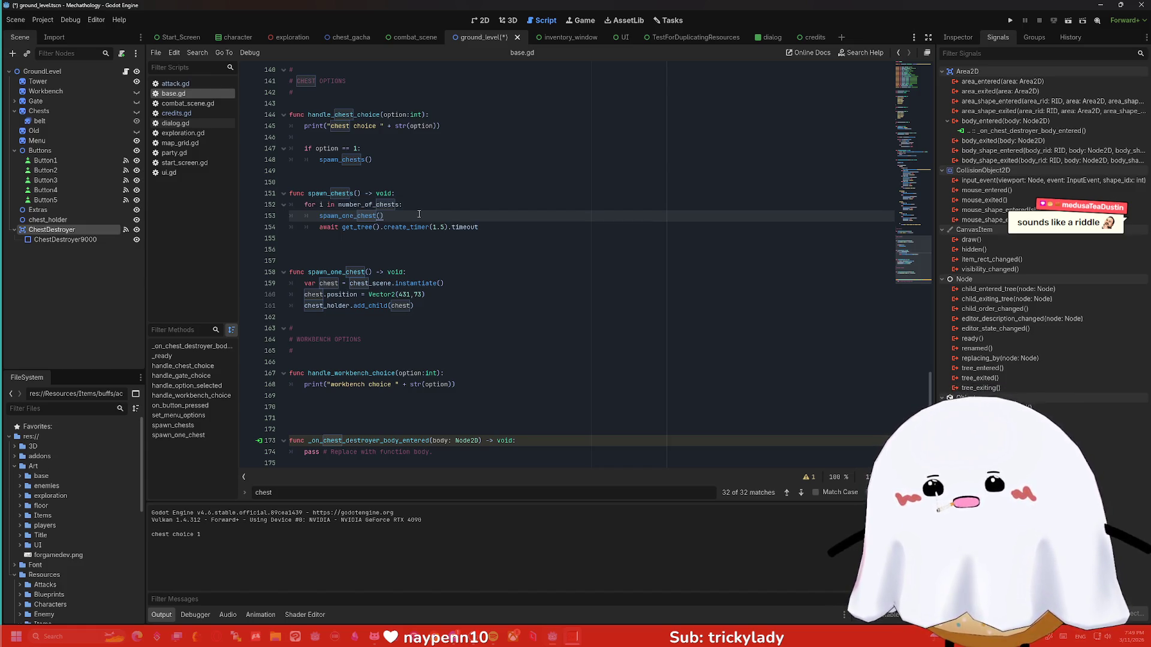
left_click(346, 418)
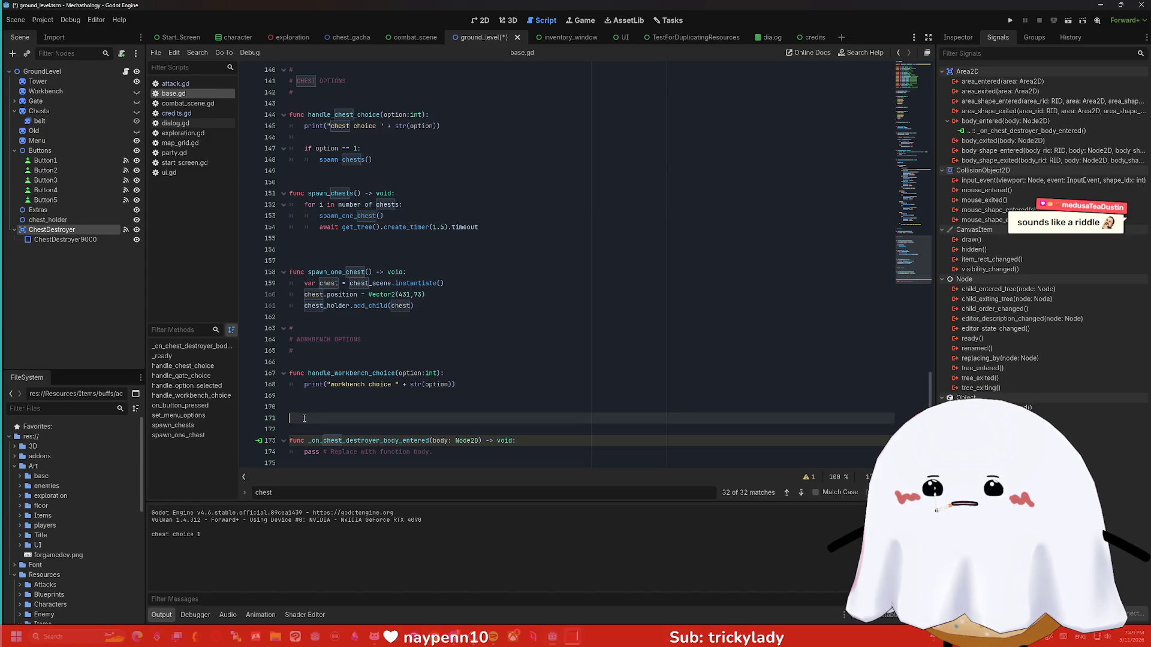
key("BackSpace")
key("BackSpace")
left_click_drag(432, 426, 306, 429)
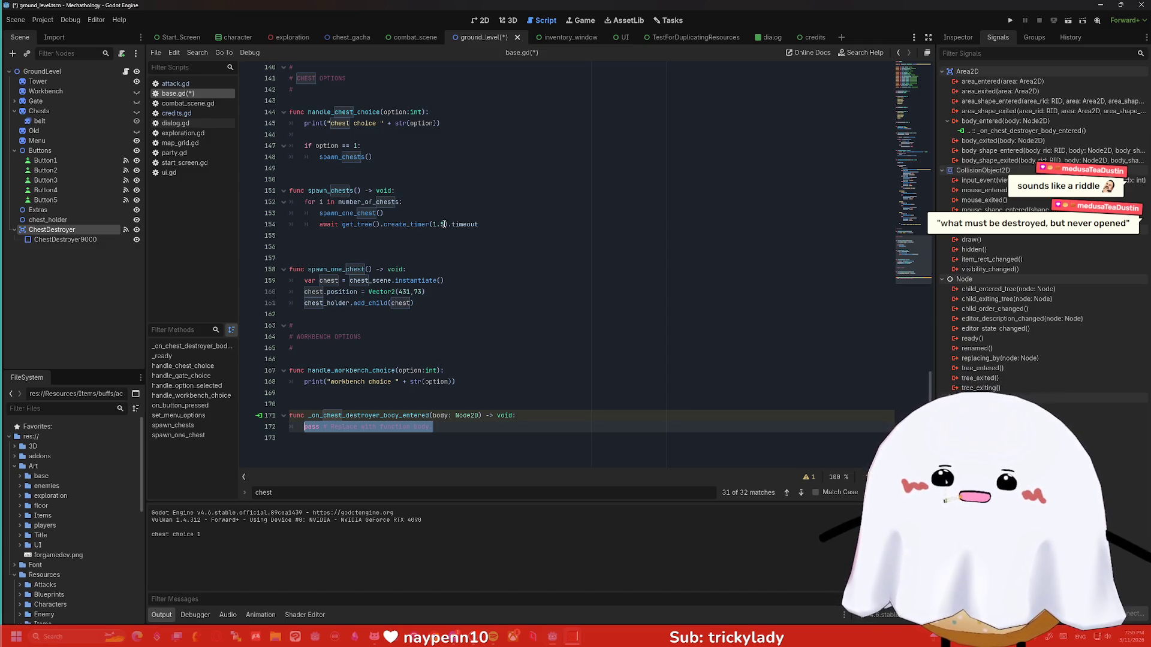
left_click_drag(444, 224, 434, 225)
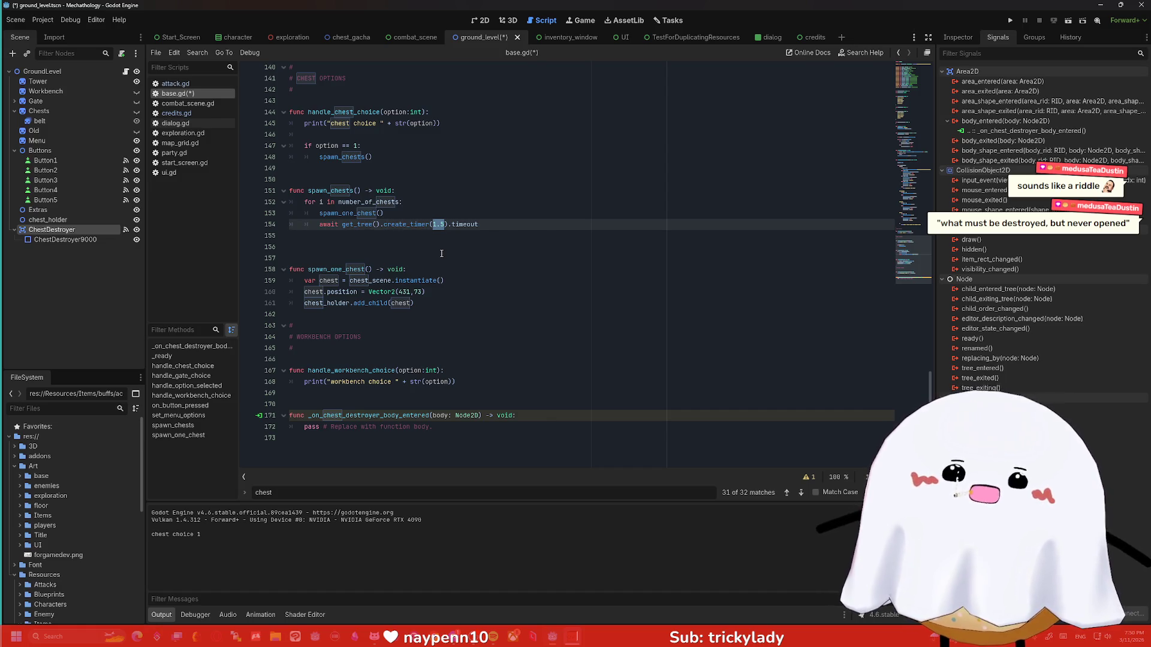
mouse_move(433, 426)
left_mouse_down()
mouse_move(384, 405)
mouse_move(289, 427)
left_mouse_up()
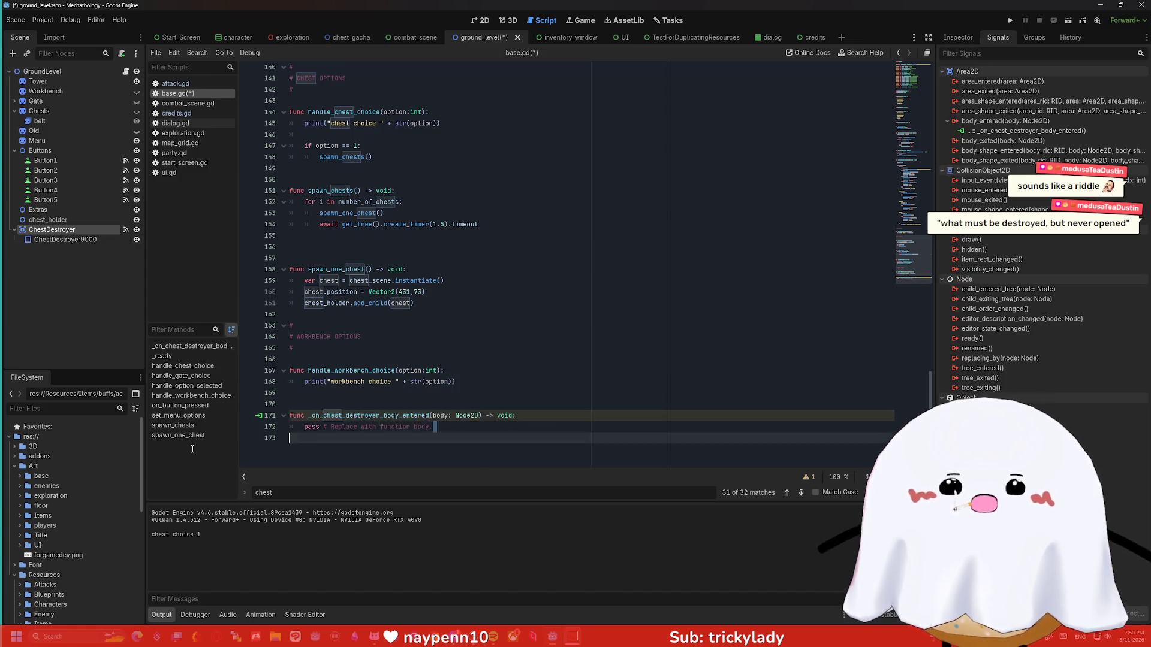
left_click_drag(432, 427, 304, 427)
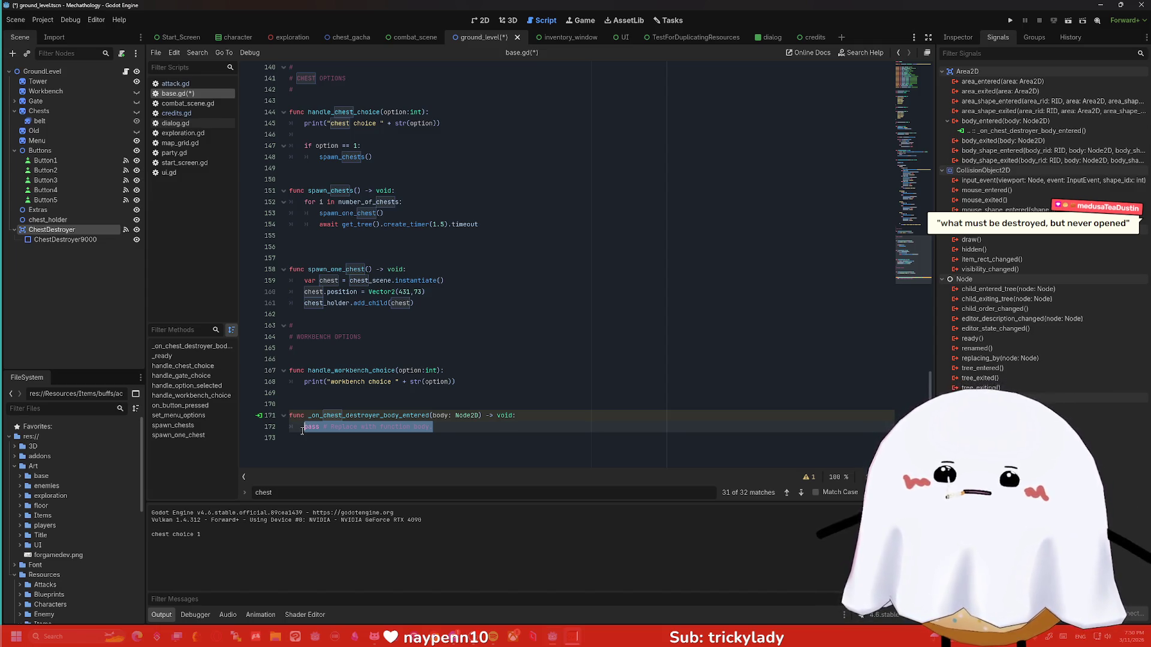
Replace pass with body.queue_free() and run the current scene to test it.
type("bod")
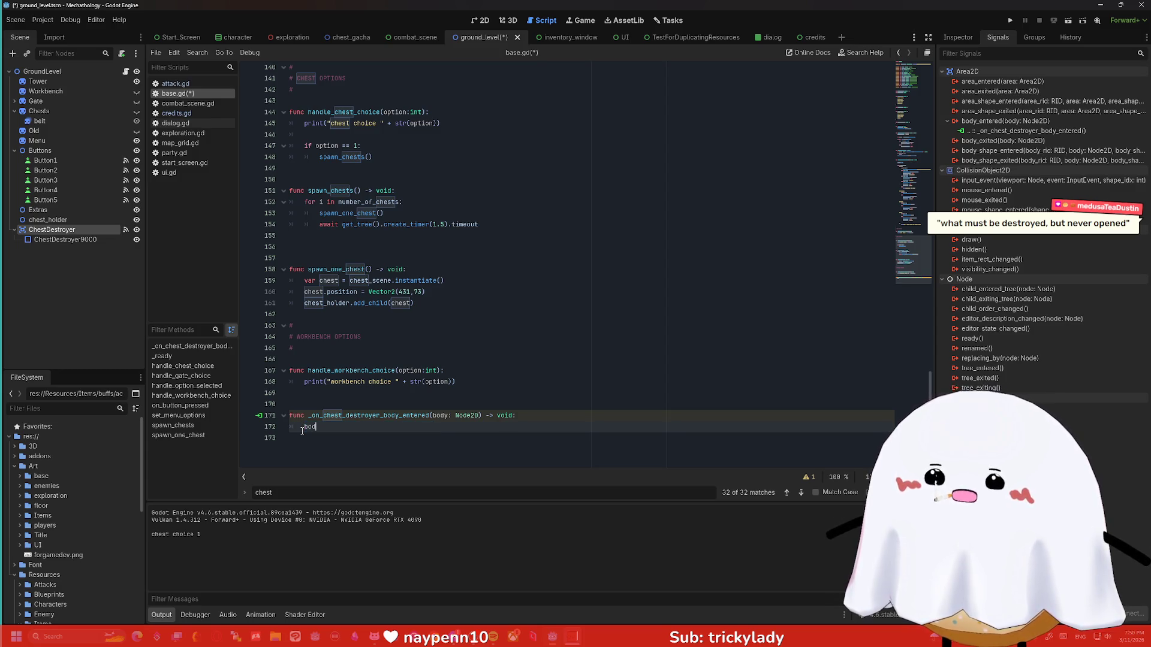
type("y.queue")
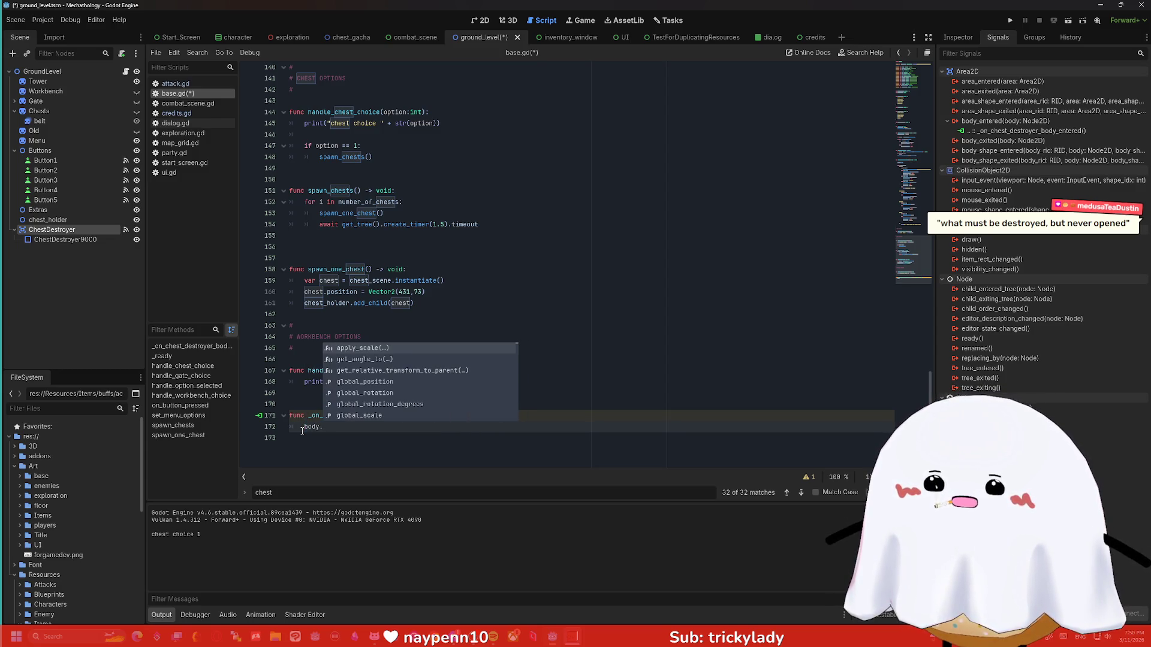
key("Down")
key("Down")
key("Return")
type("*((")
key("BackSpace")
type("()")
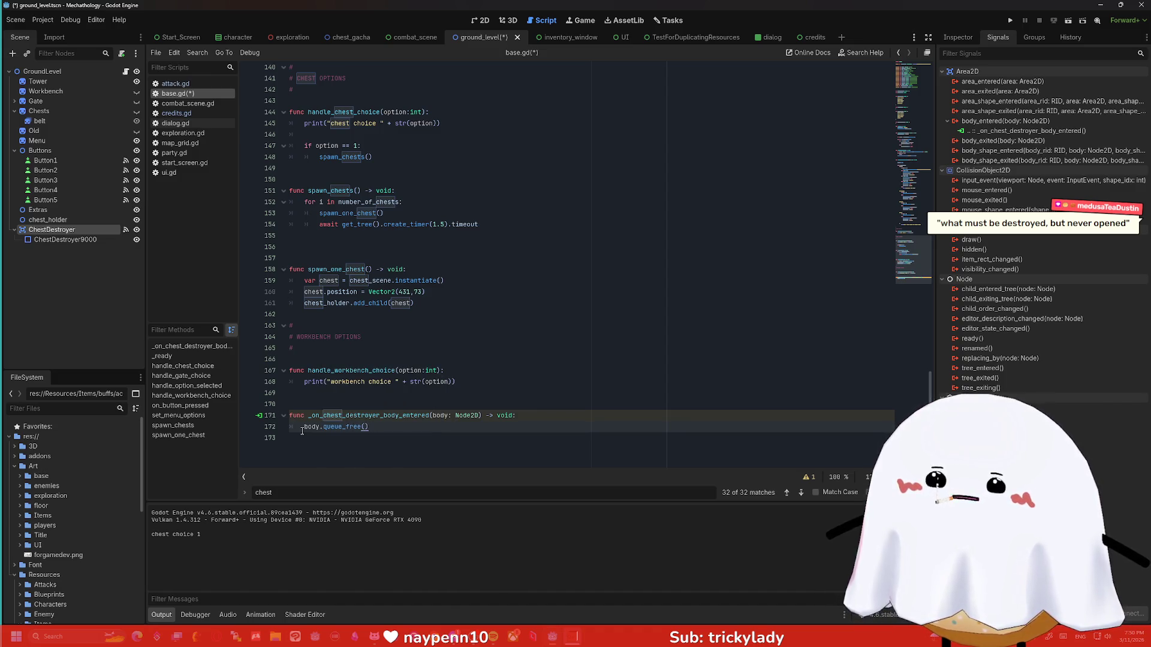
left_click(302, 437)
scroll(359, 390, "up", 1)
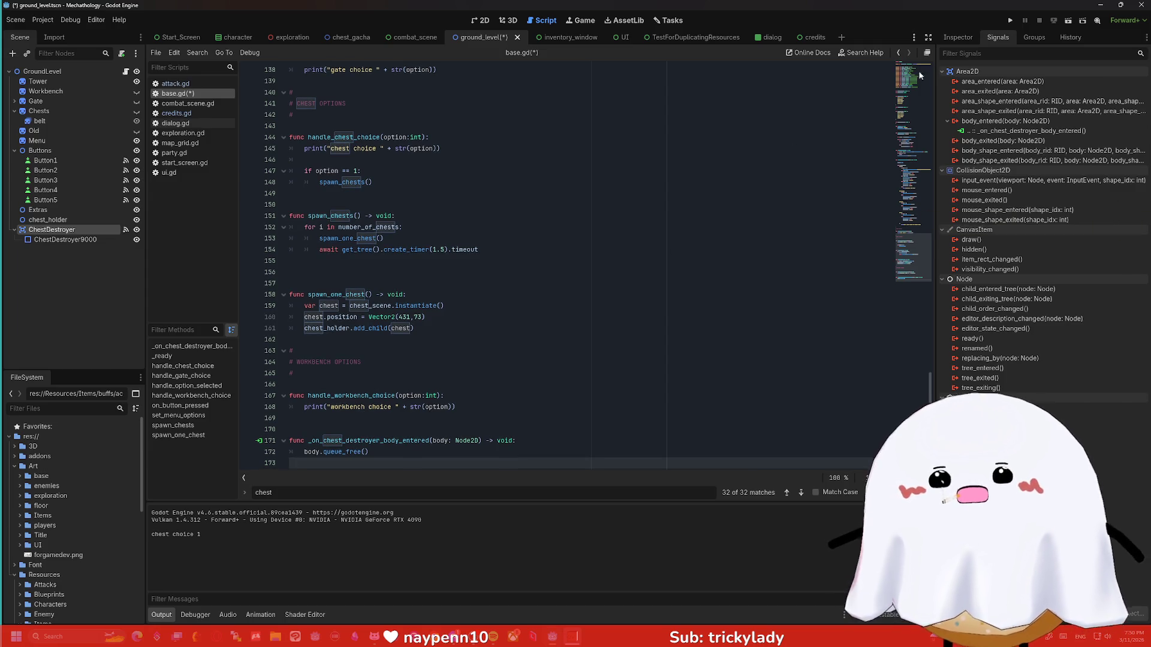
left_click(1063, 22)
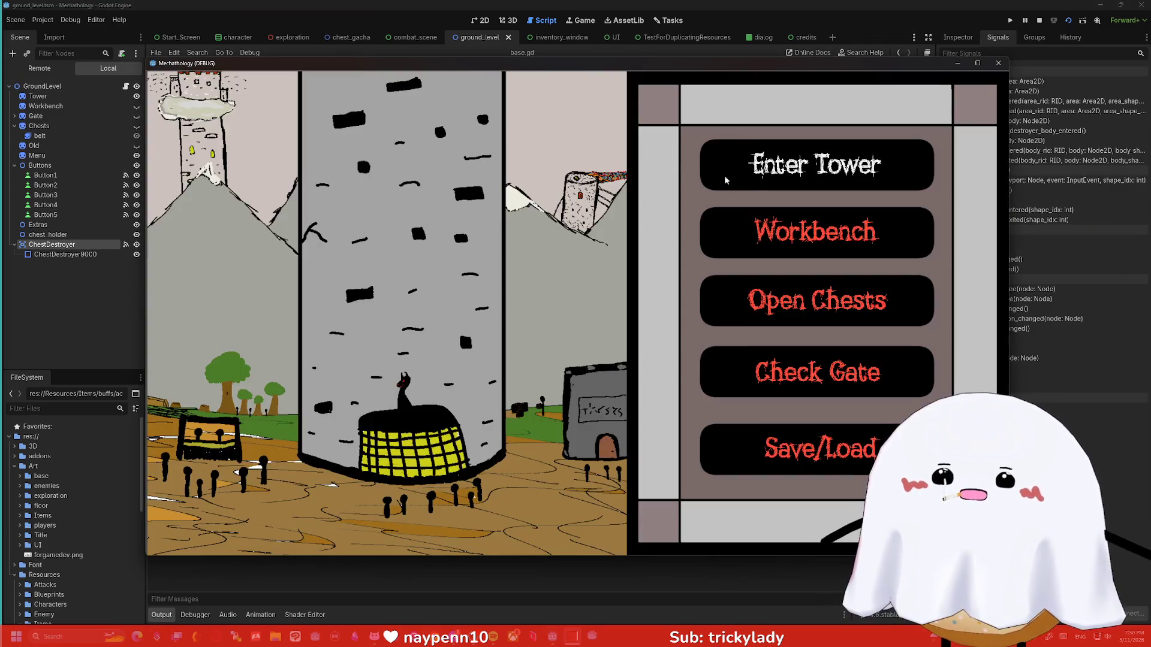
In the game, visit the Workbench, leave it, and open the chest menu to spawn chests.
left_click(798, 231)
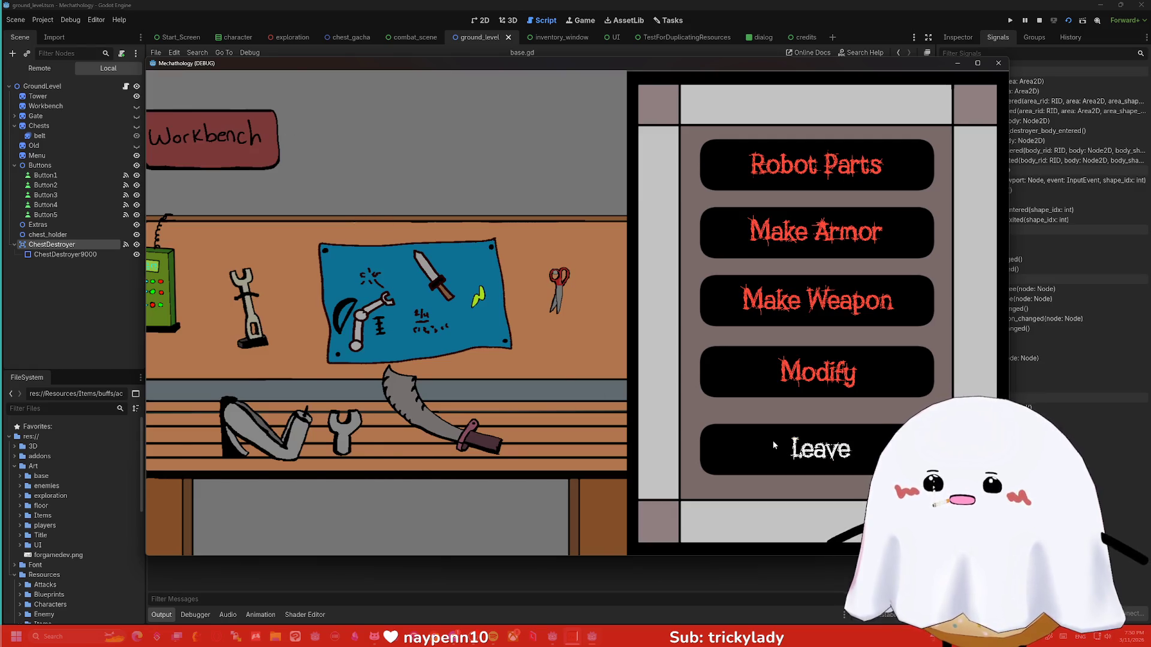
left_click(779, 449)
left_click(825, 277)
left_click(809, 232)
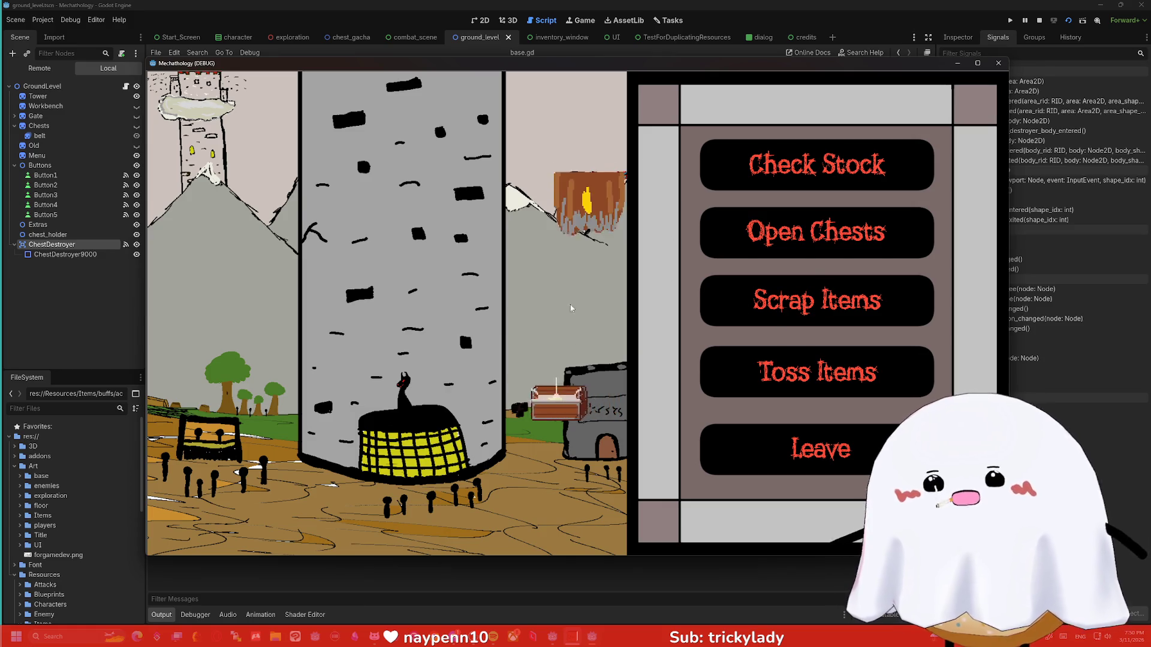
Expand ChestDestroyer and chest_holder in the Remote scene tree, then close the game.
left_click(39, 67)
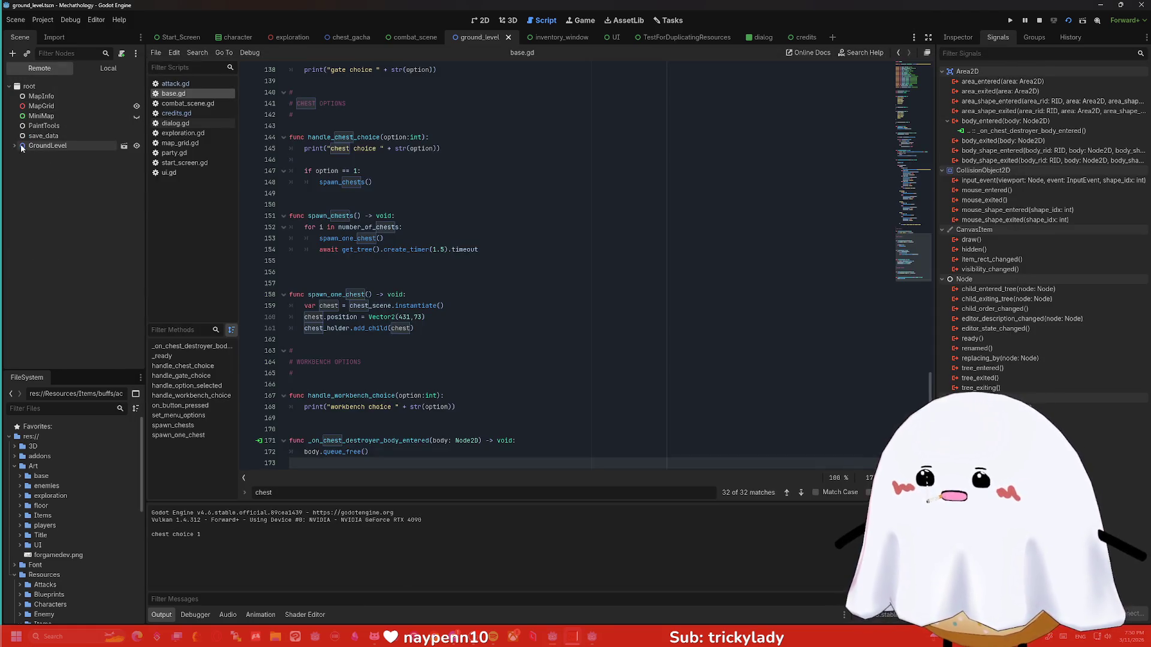
left_click(20, 244)
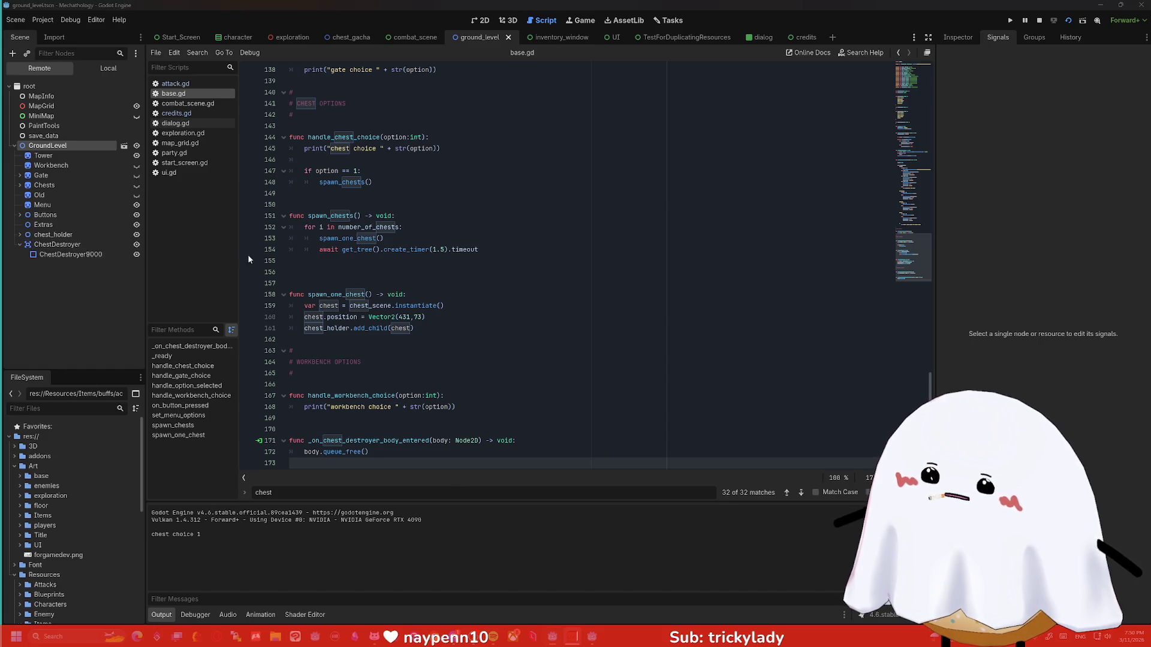
key("alt+Tab")
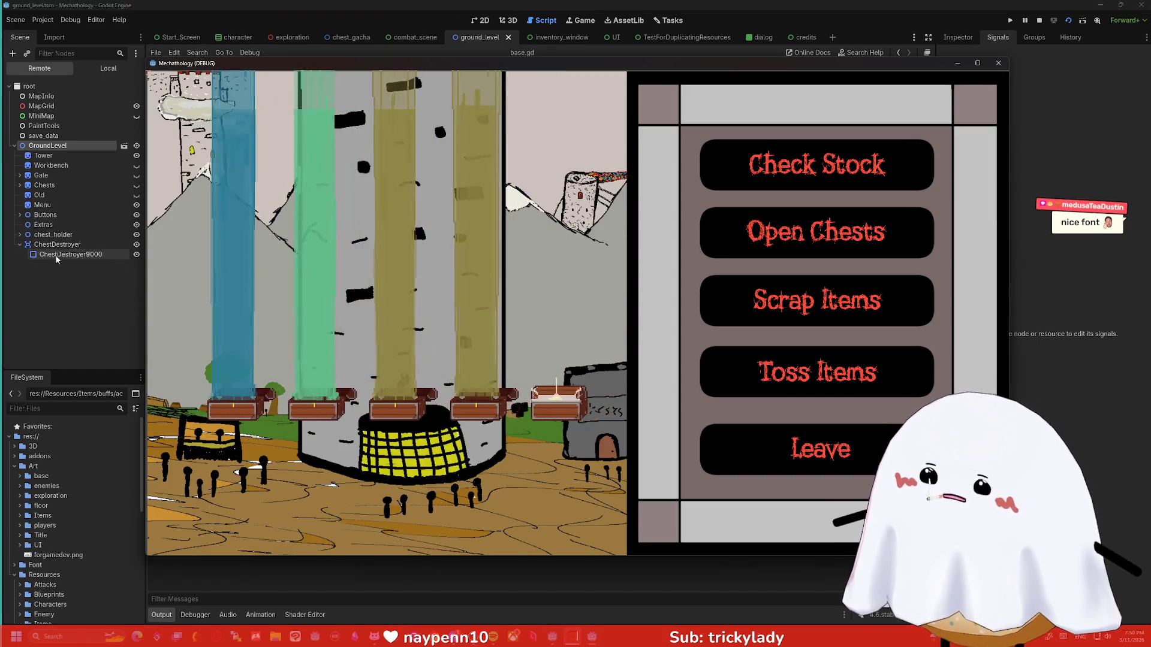
left_click(19, 234)
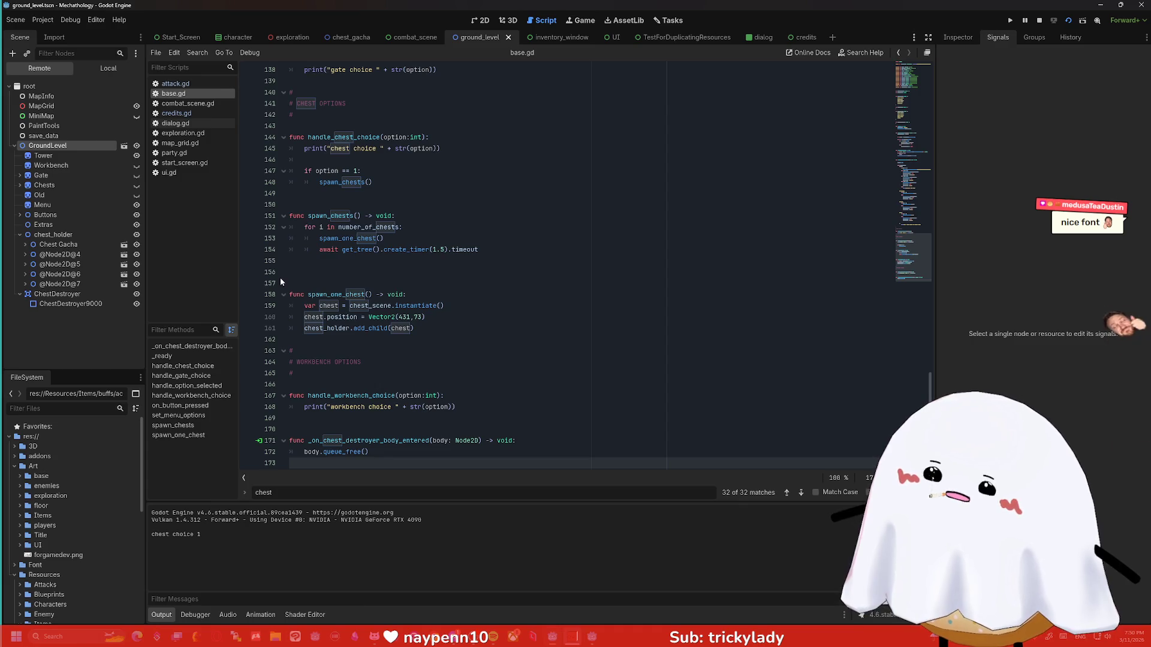
key("alt+Tab")
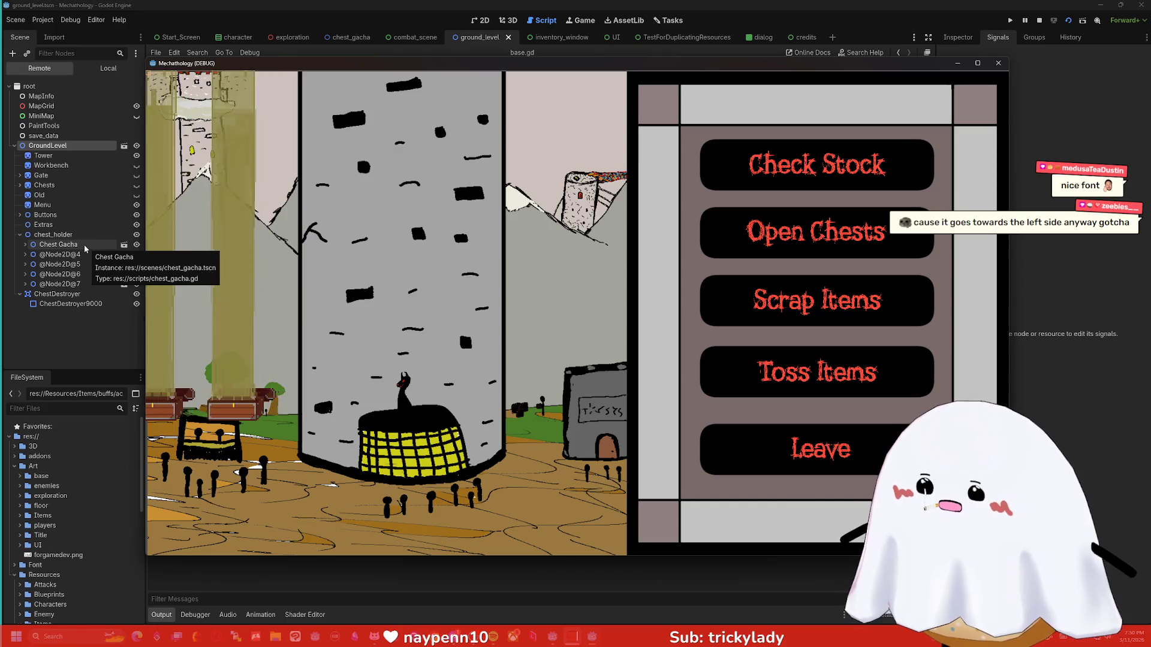
left_click(25, 245)
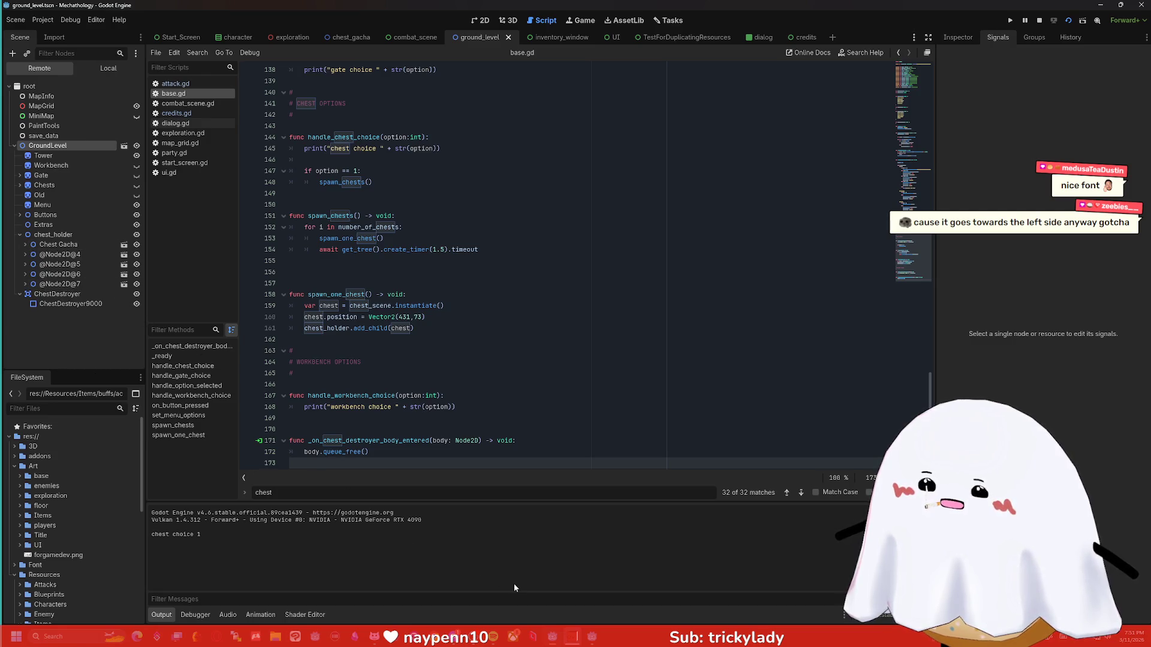
key("alt+Tab")
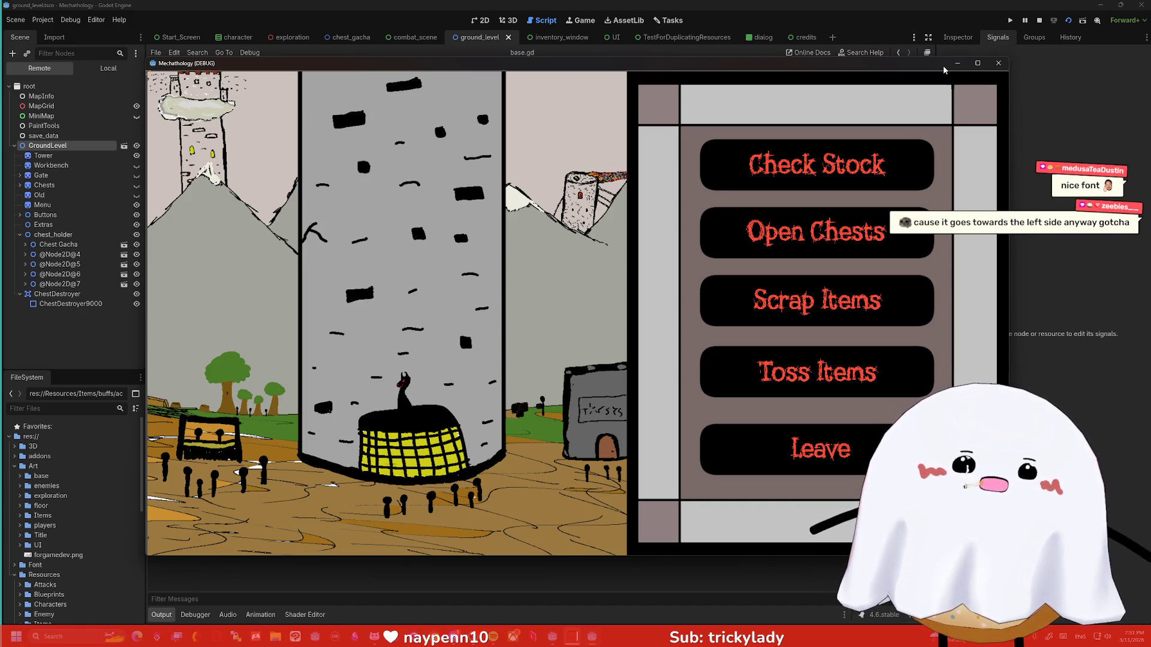
left_click(993, 66)
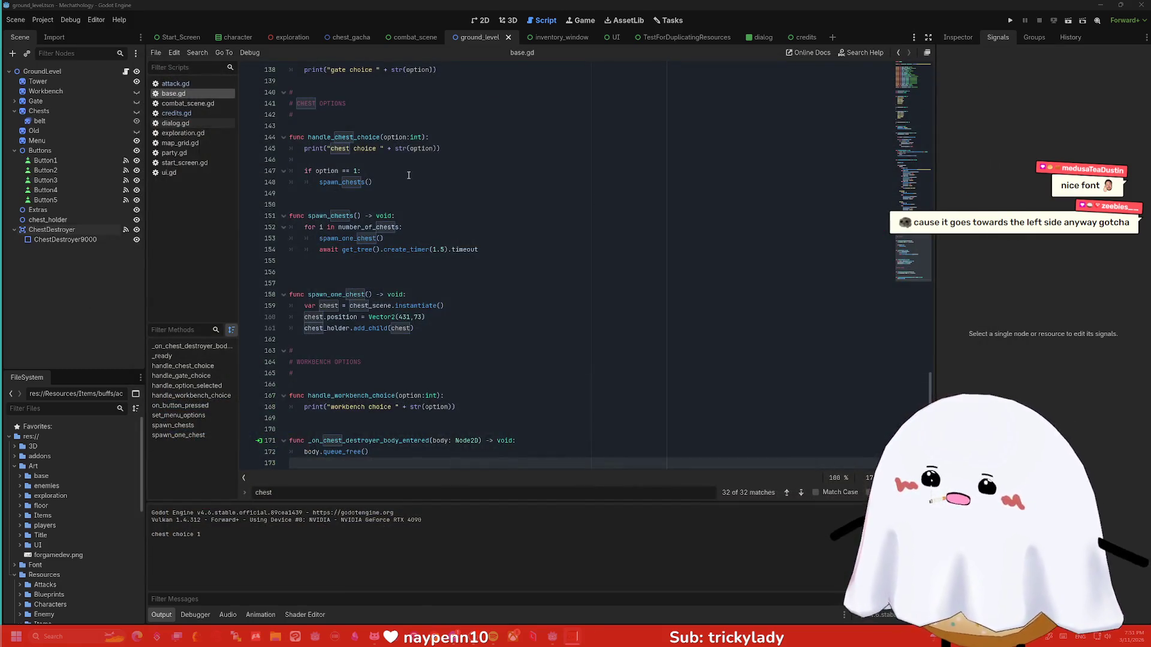
left_click(482, 21)
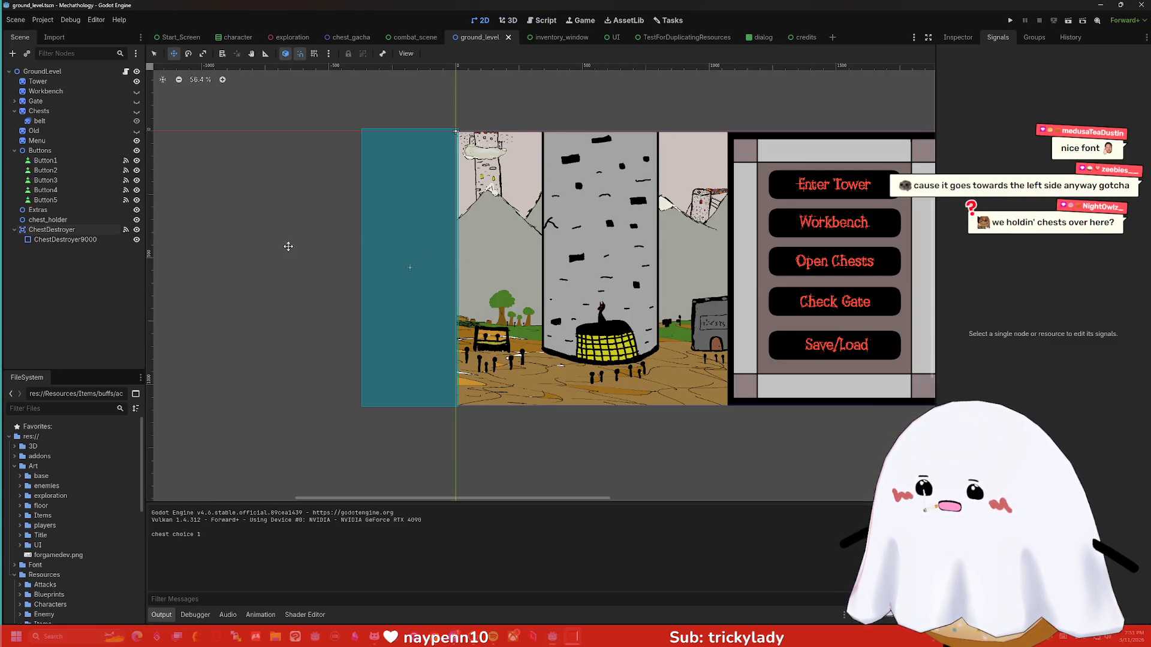
Jump from ChestDestroyer's body_entered signal to its _on_chest_destroyer_body_entered handler in base.gd.
left_click(65, 239)
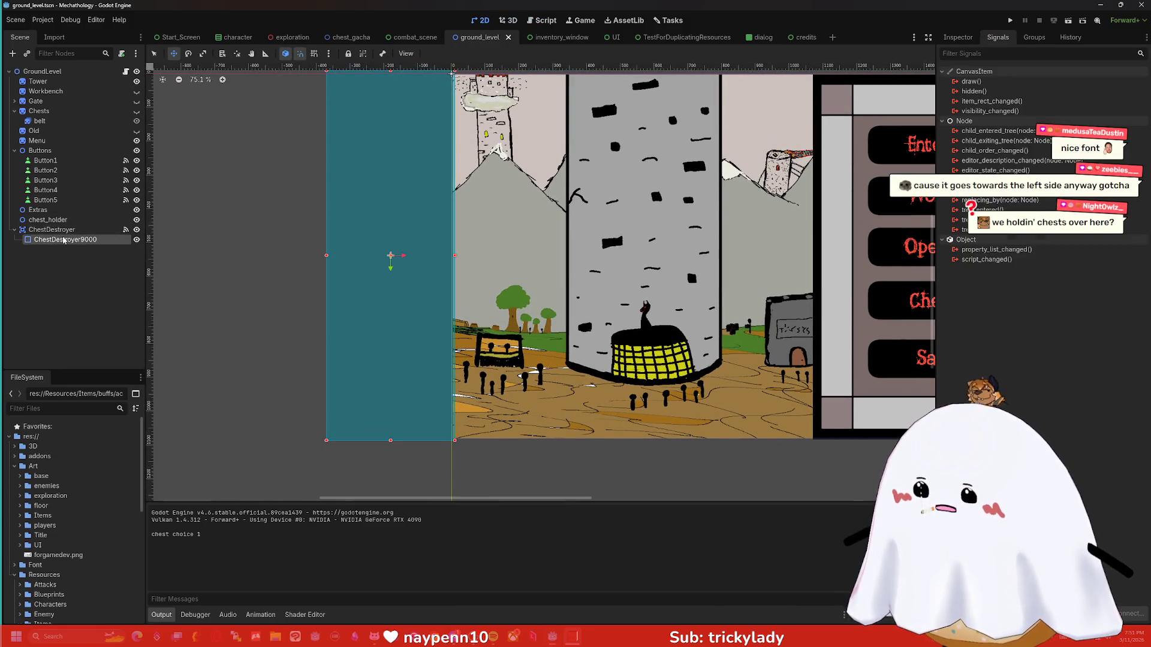
scroll(308, 205, "down", 2)
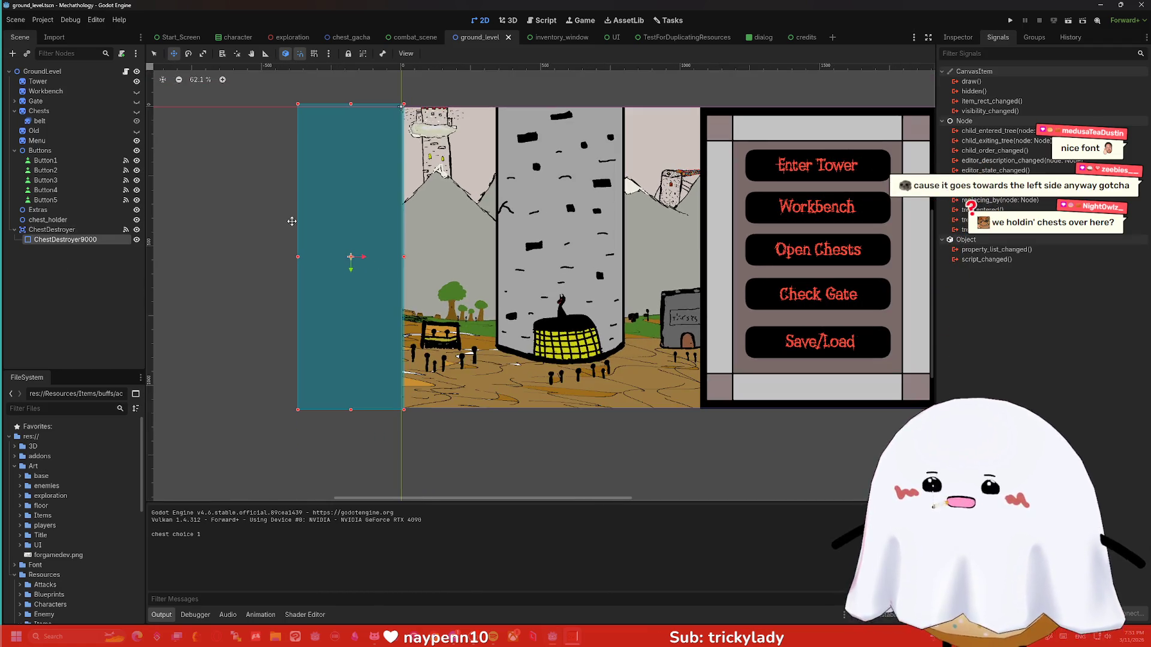
left_click(76, 229)
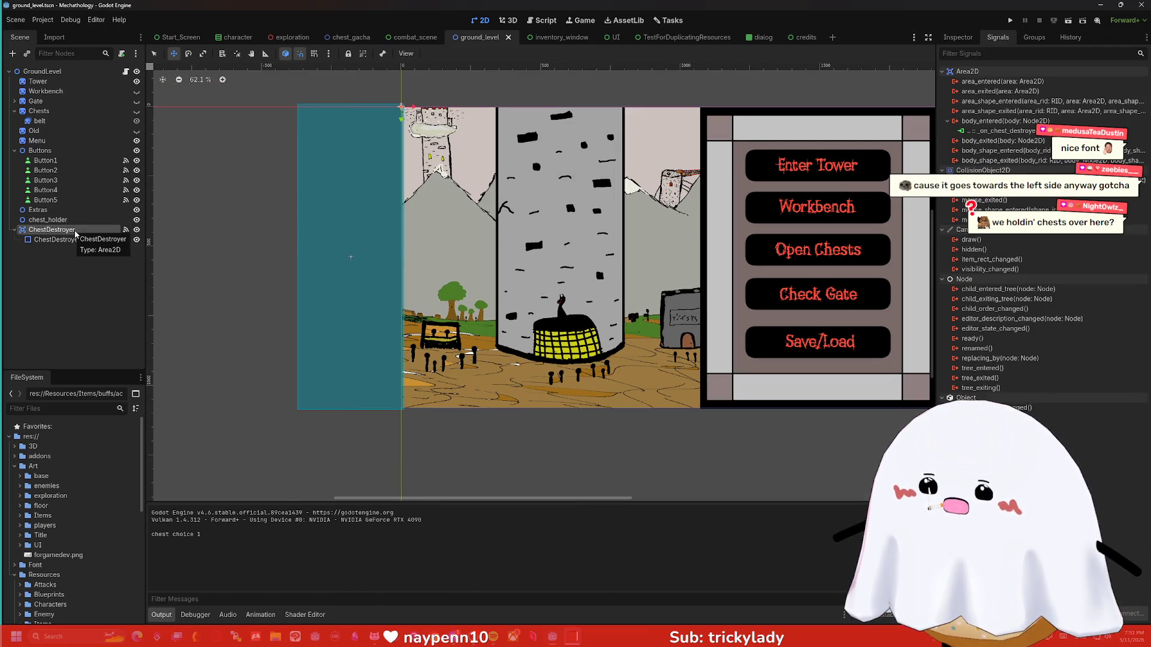
double_click(993, 131)
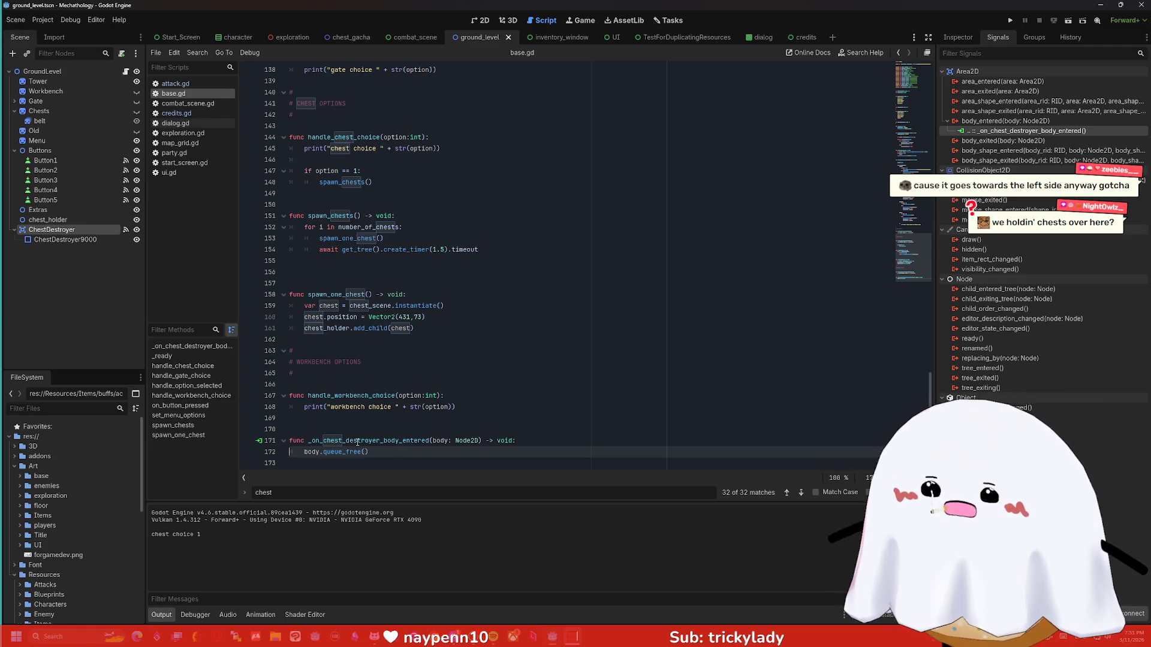
Add a new destory_everything variable line under the handler's func line.
left_click(432, 441)
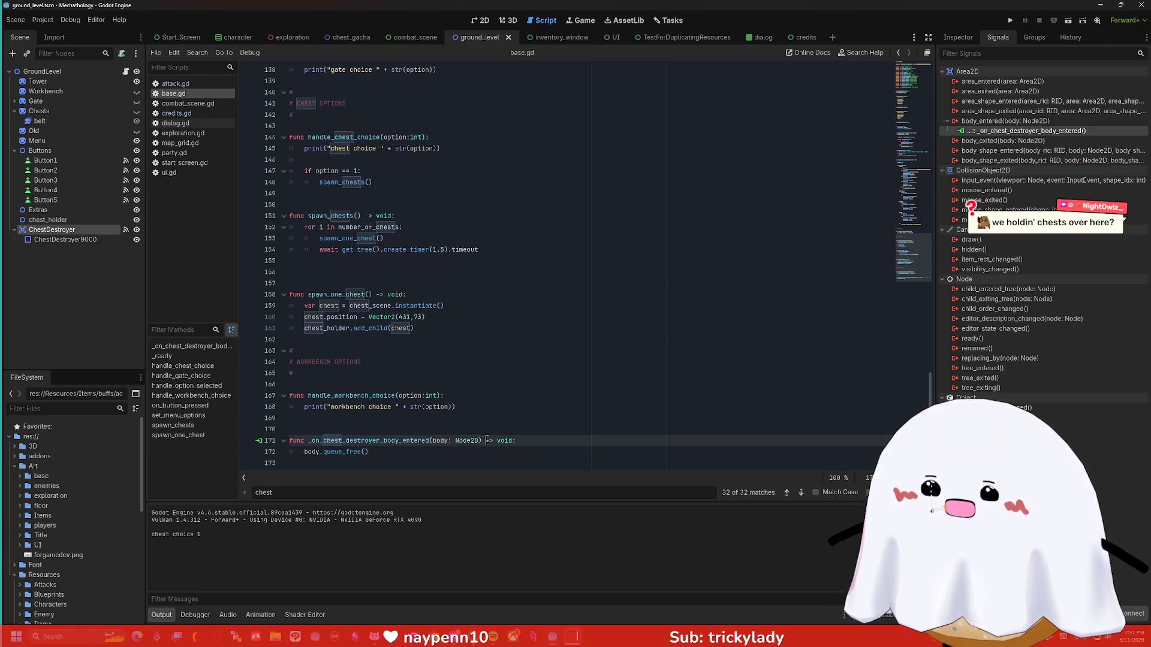
left_click(469, 461)
left_click(385, 450)
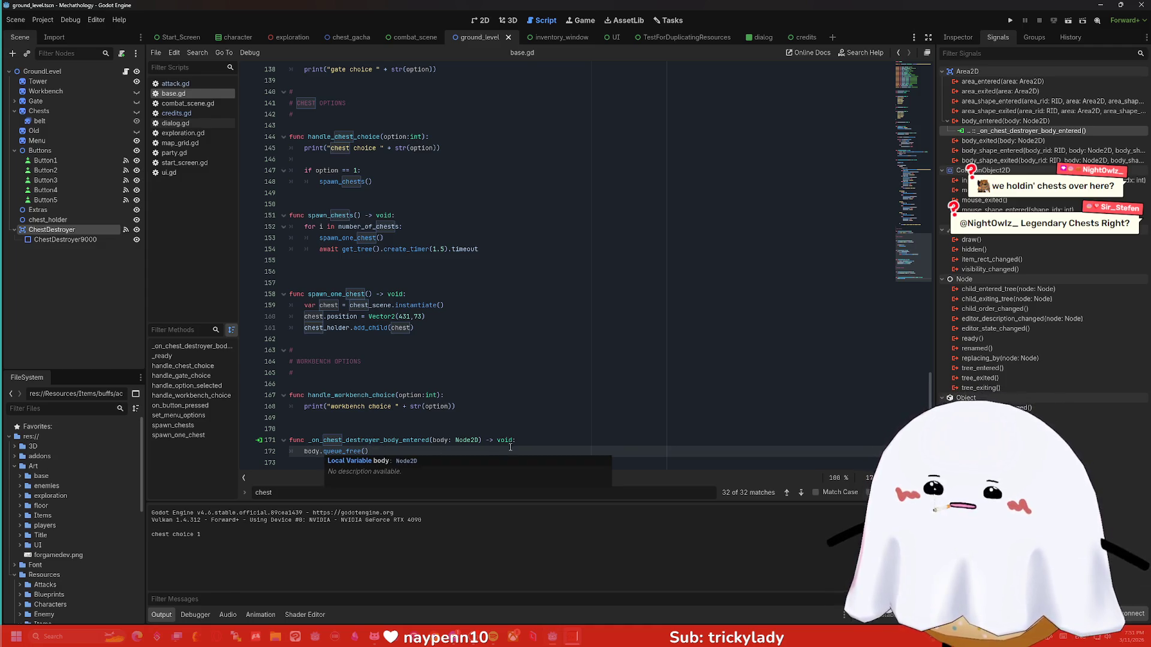
left_click(548, 442)
key("Return")
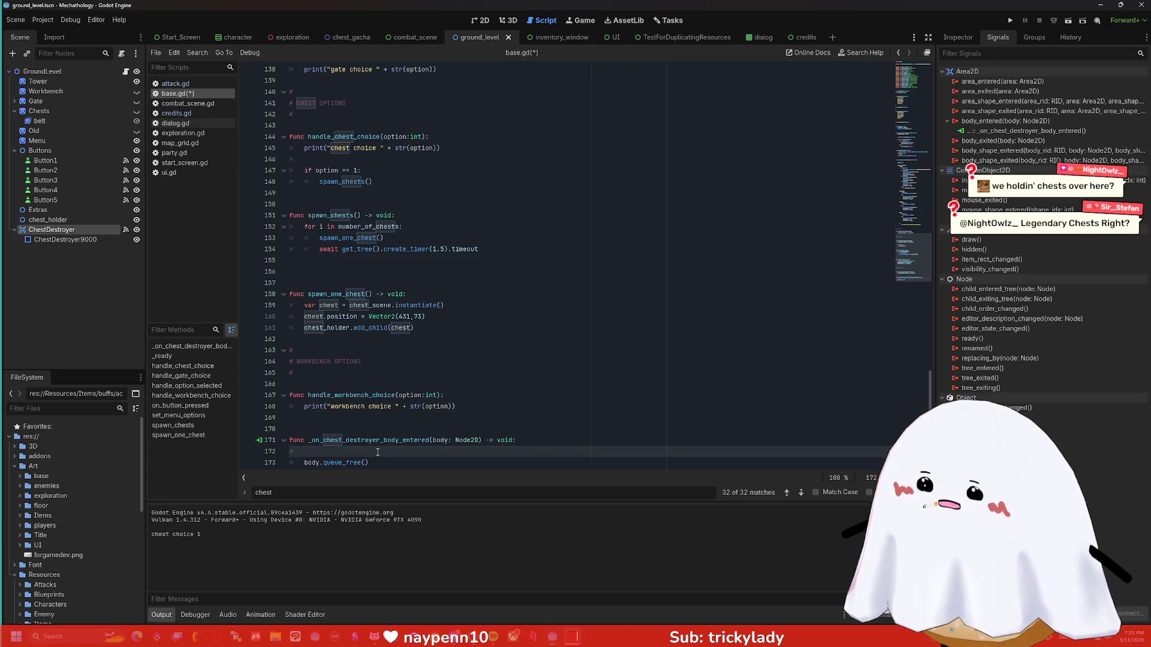
type("var deesto")
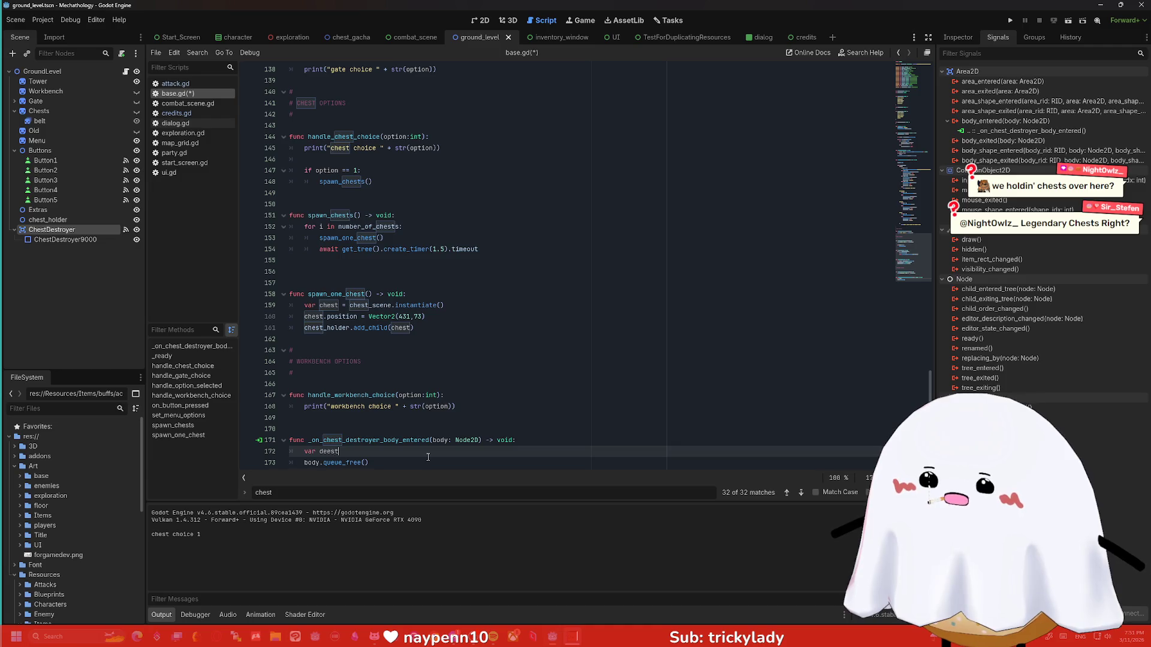
type("story_everything =")
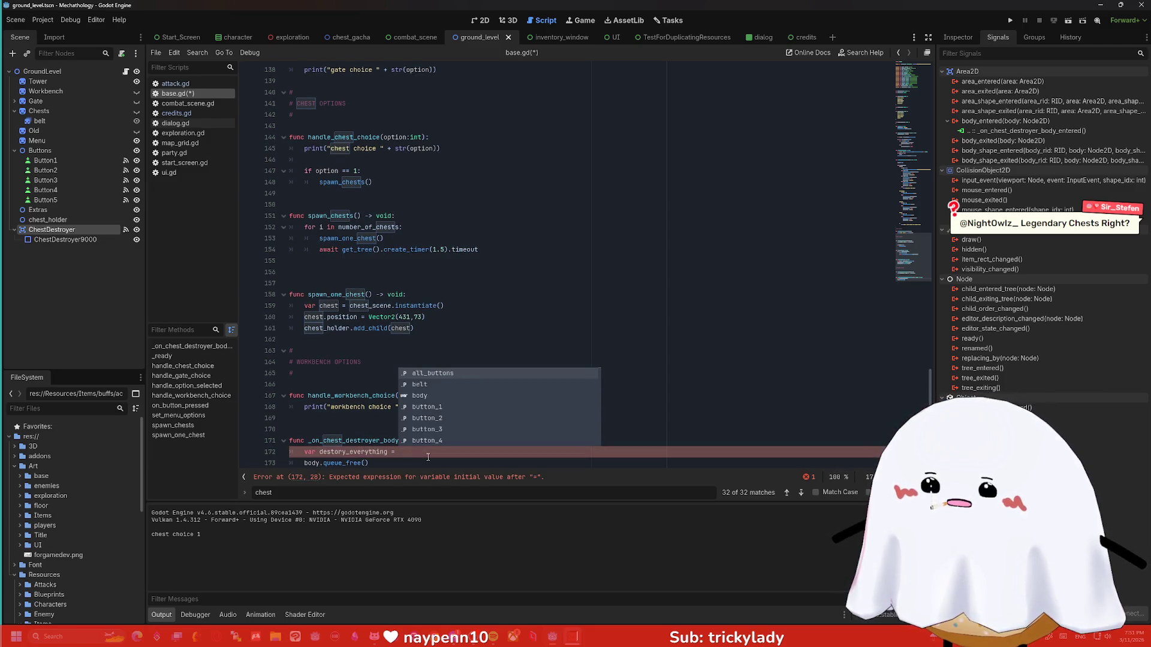
type(" body")
key("Escape")
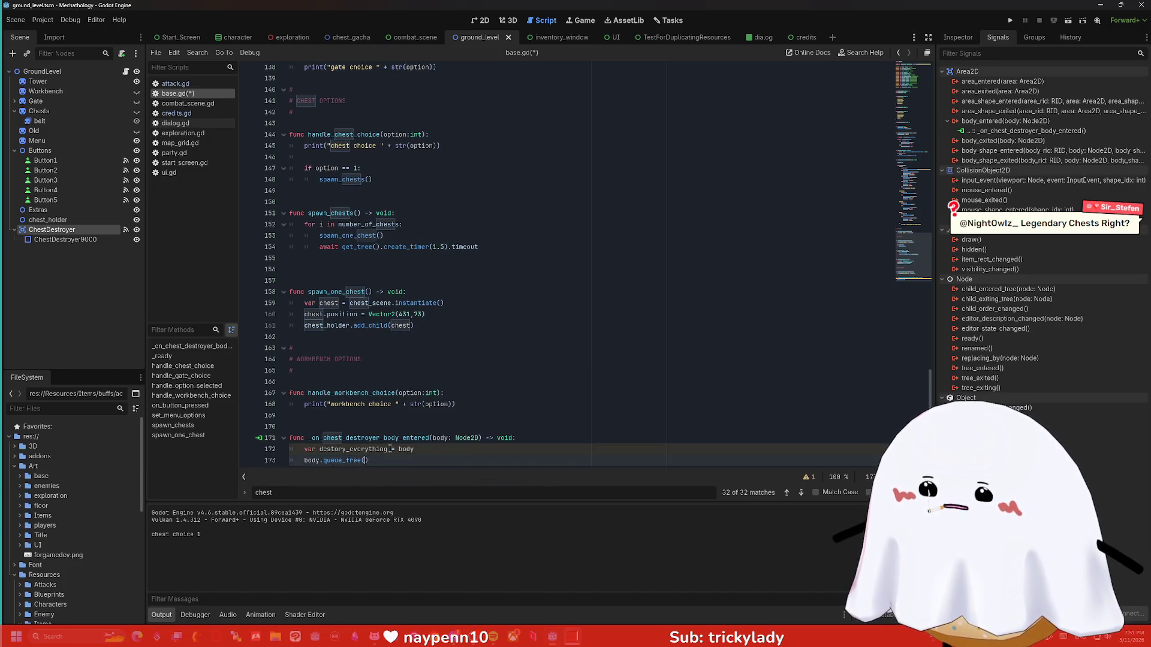
Call queue_free() on destory_everything and assign it body.get_parent().
left_click_drag(387, 450, 319, 449)
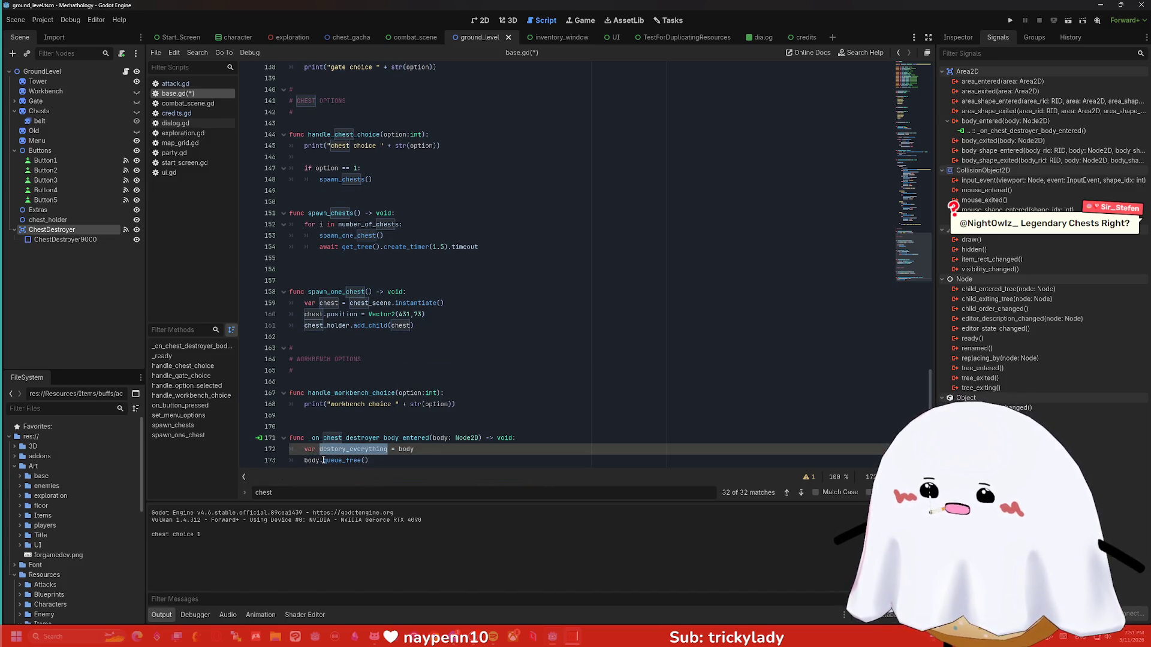
key("ctrl+c")
double_click(312, 459)
key("ctrl+v")
left_click(466, 455)
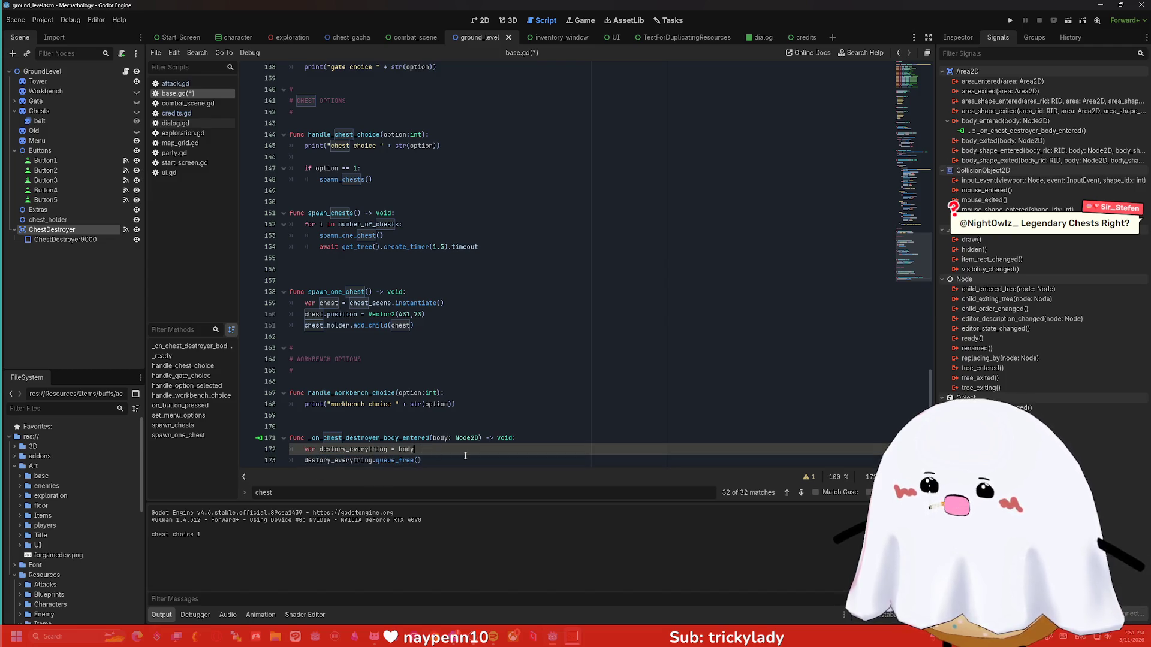
type("t")
type("_paree")
key("BackSpace")
key("Return")
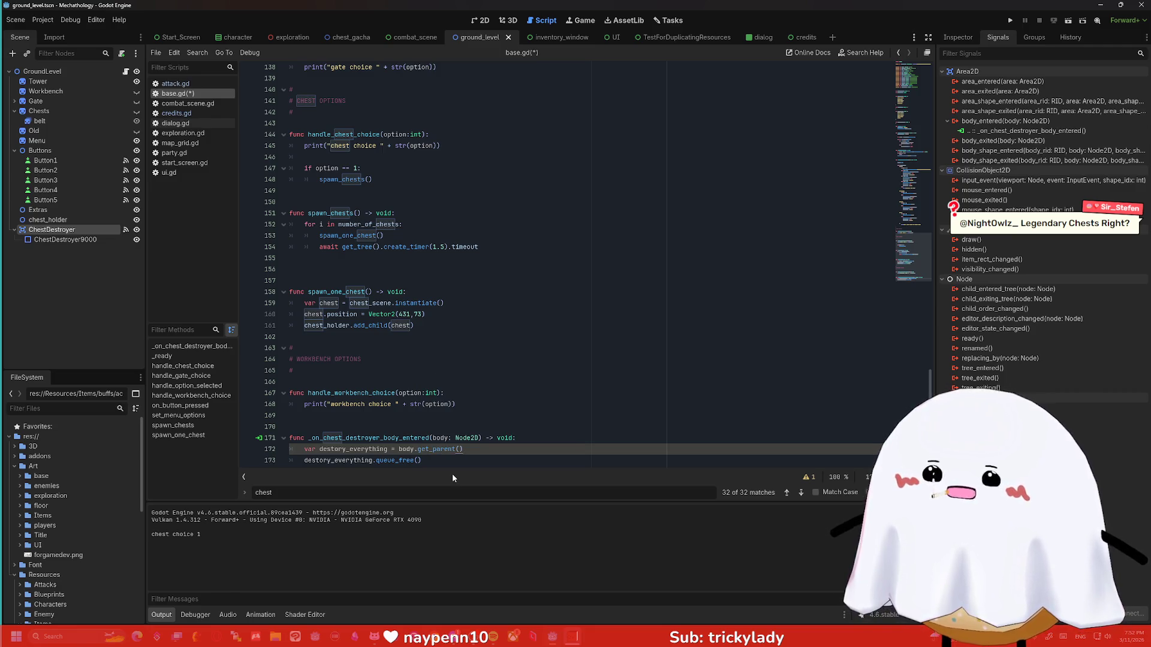
key("Down")
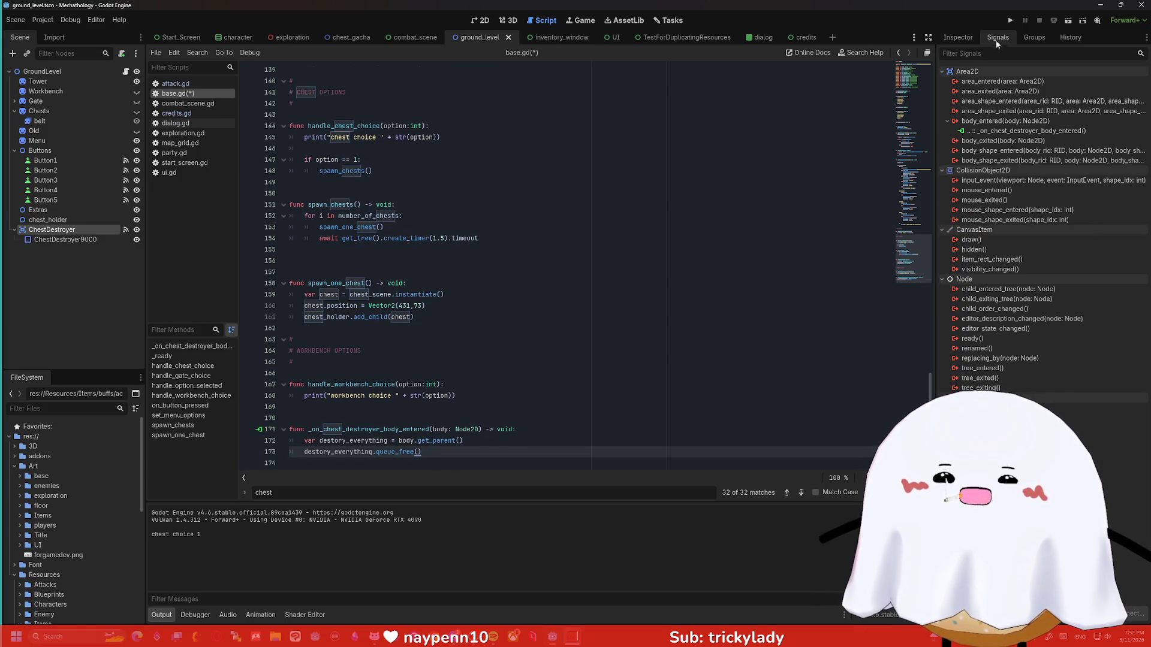
Test-run the game through to the chest options menu, then close it.
left_click(1016, 21)
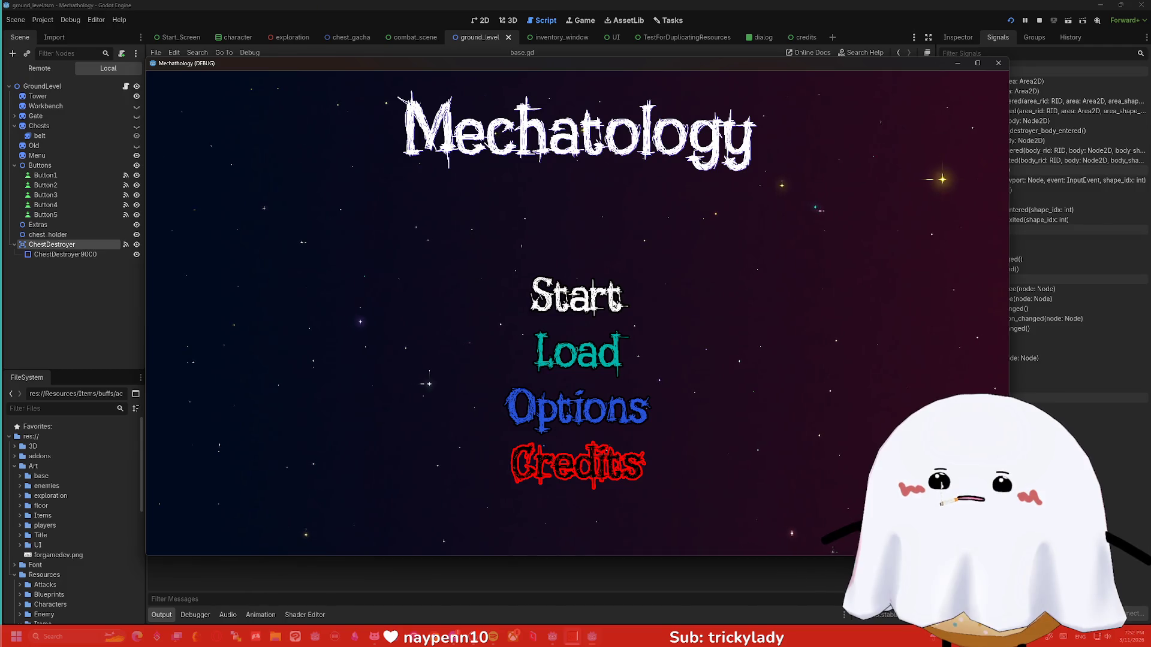
left_click(577, 295)
left_click(779, 298)
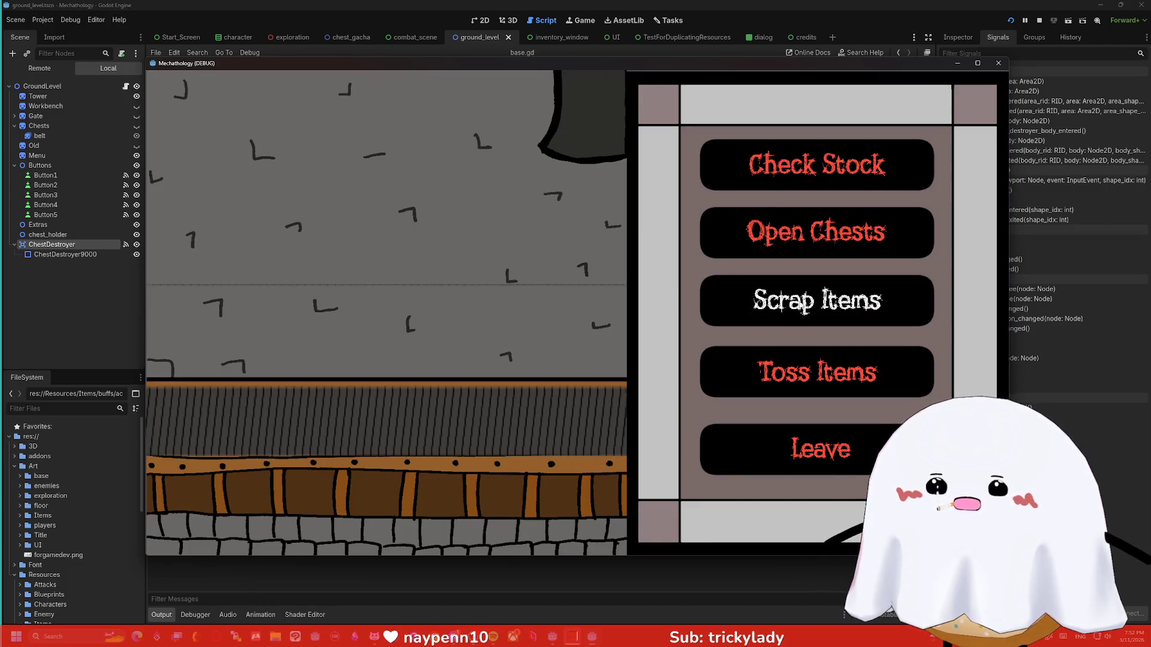
left_click(998, 63)
Delete the chests.hide() line from handle_option_selected and relaunch the game.
scroll(391, 229, "up", 2)
scroll(390, 264, "down", 2)
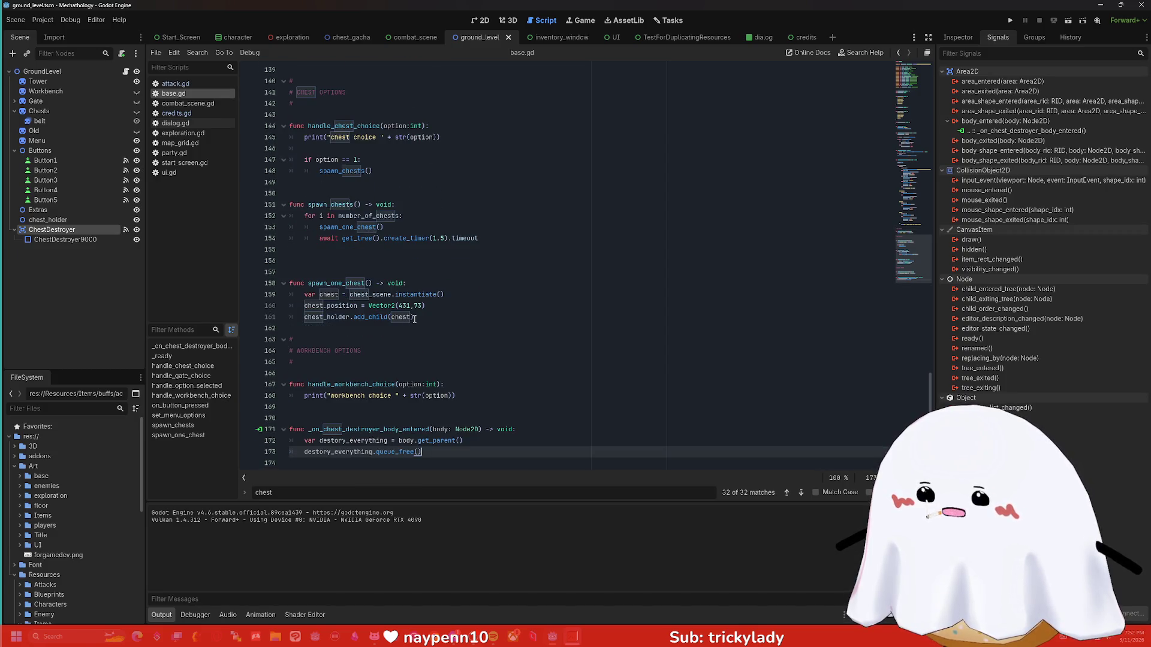
scroll(392, 238, "up", 5)
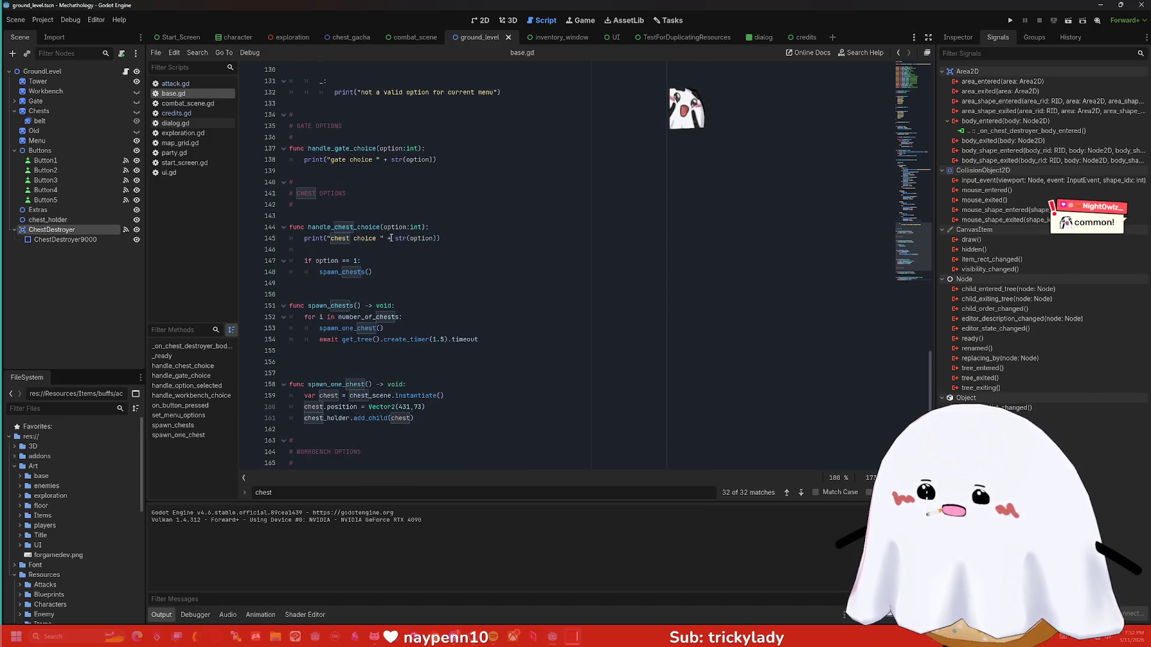
scroll(393, 238, "down", 3)
scroll(400, 312, "down", 1)
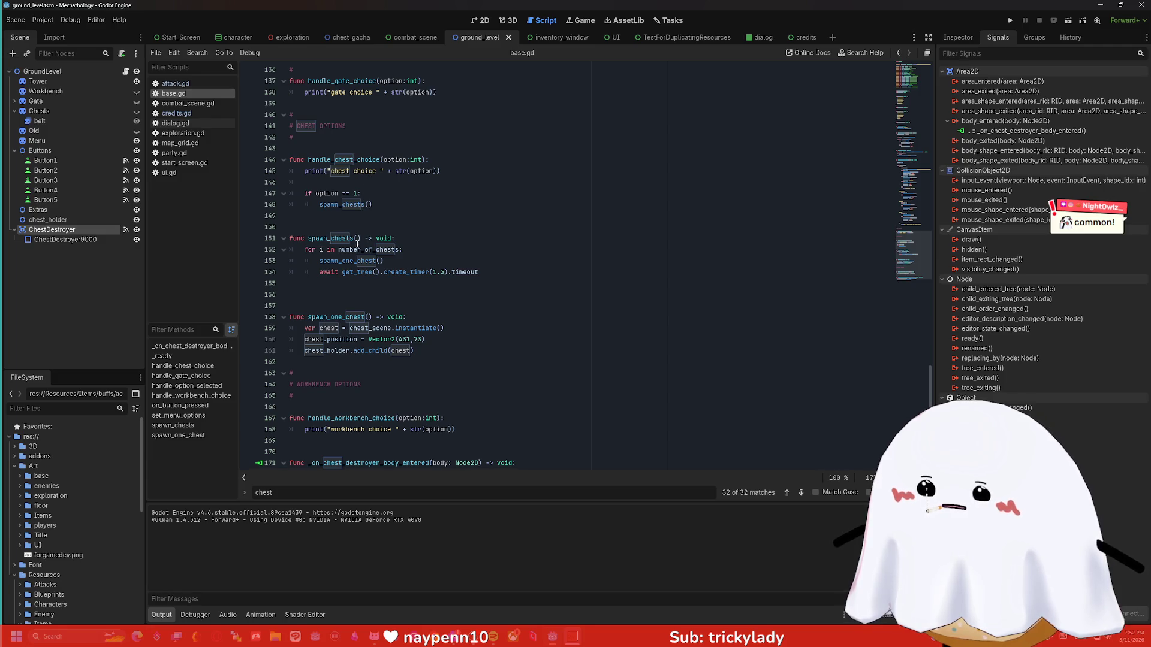
scroll(354, 270, "up", 11)
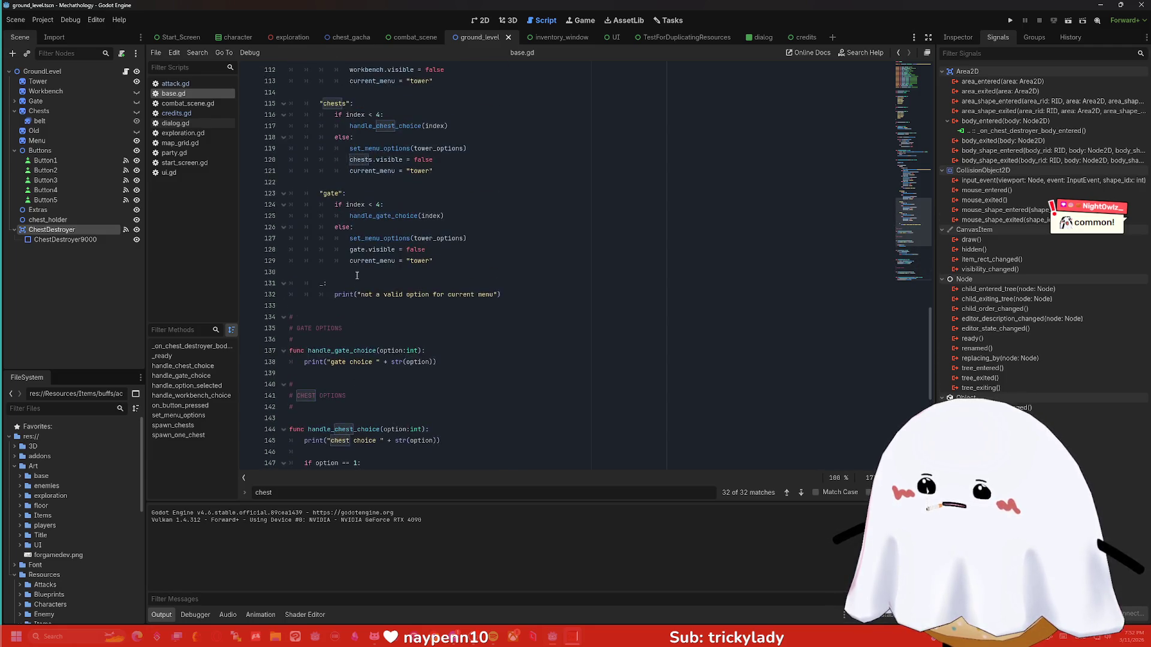
scroll(356, 276, "up", 8)
triple_click(373, 150)
key("BackSpace")
key("BackSpace")
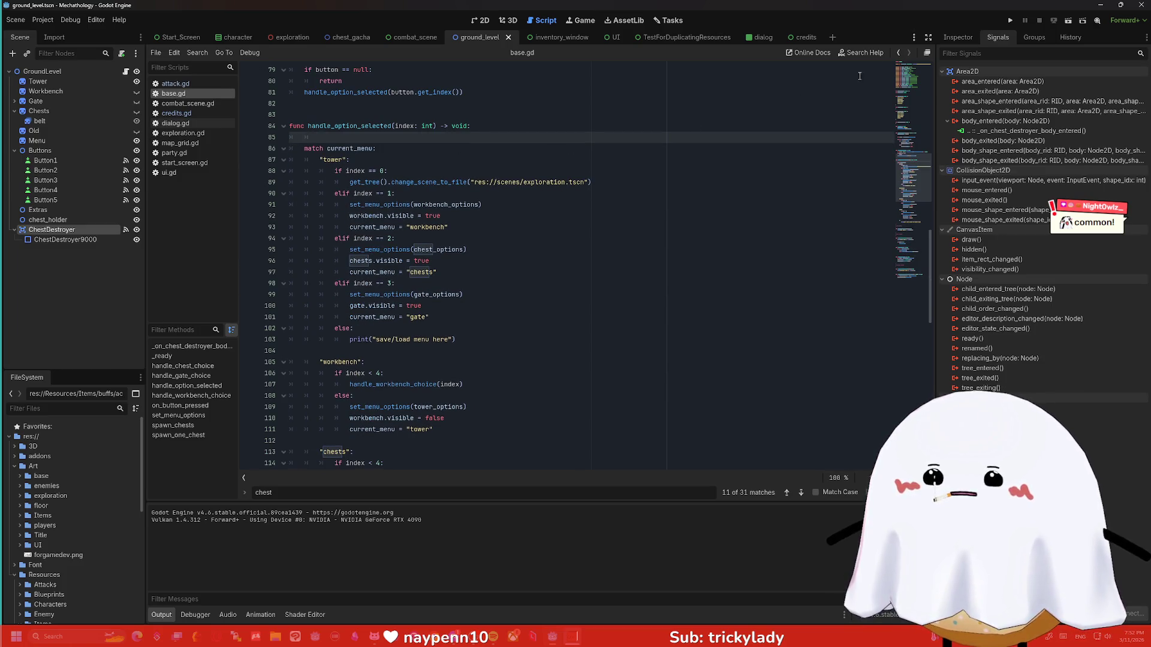
left_click(1012, 20)
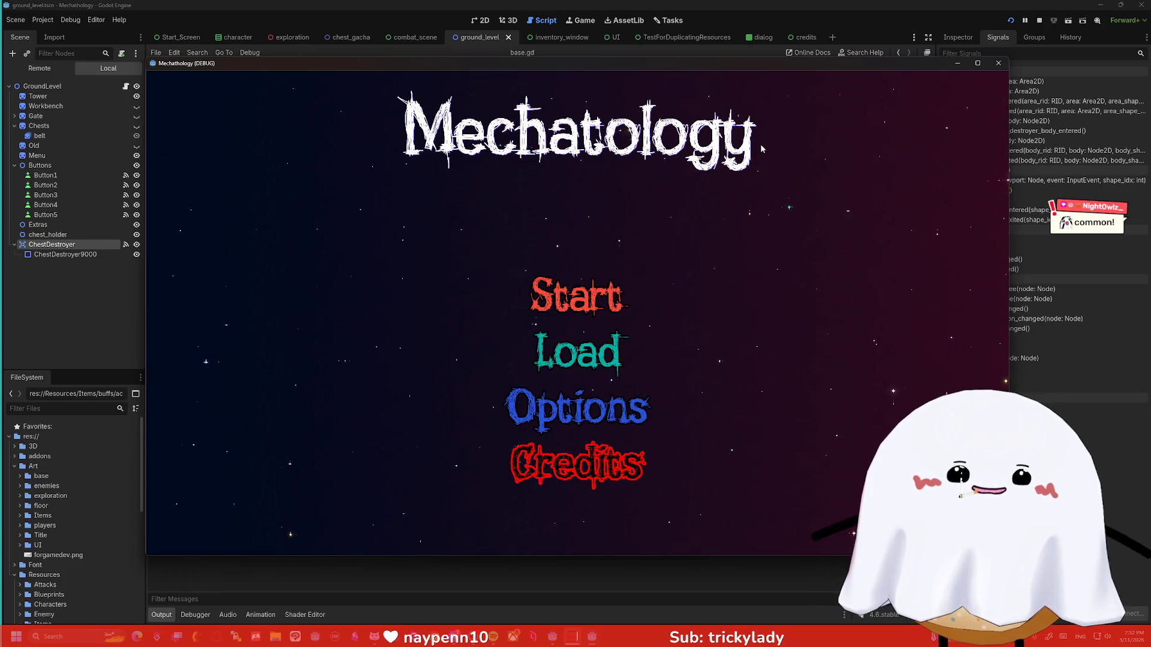
left_click(589, 313)
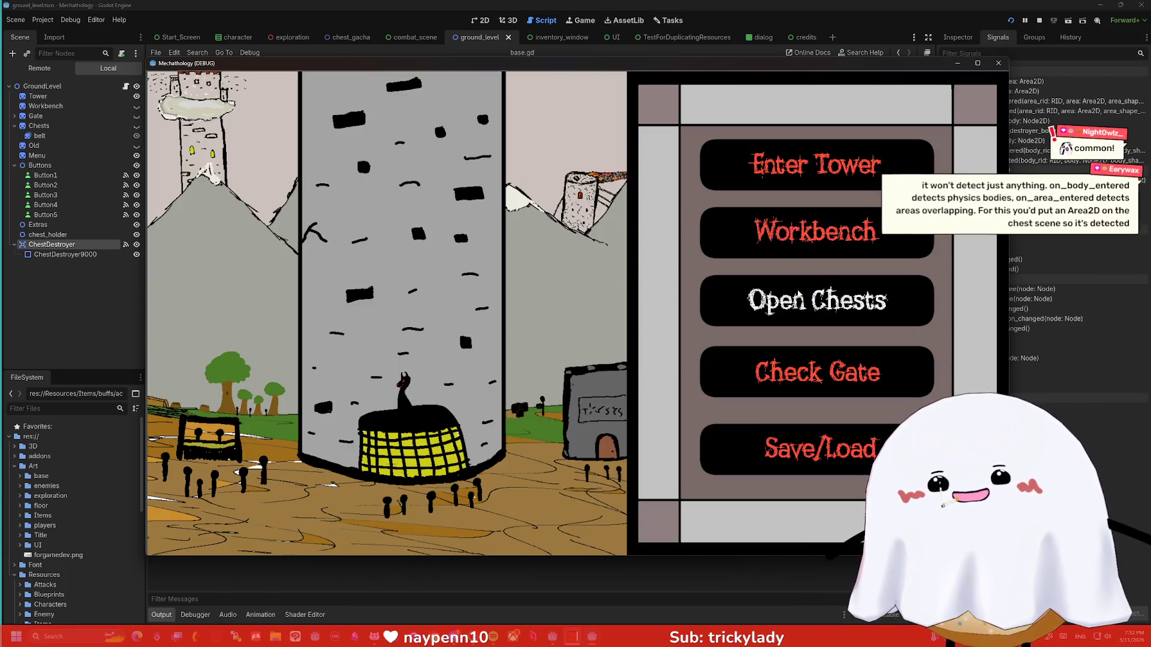
left_click(803, 300)
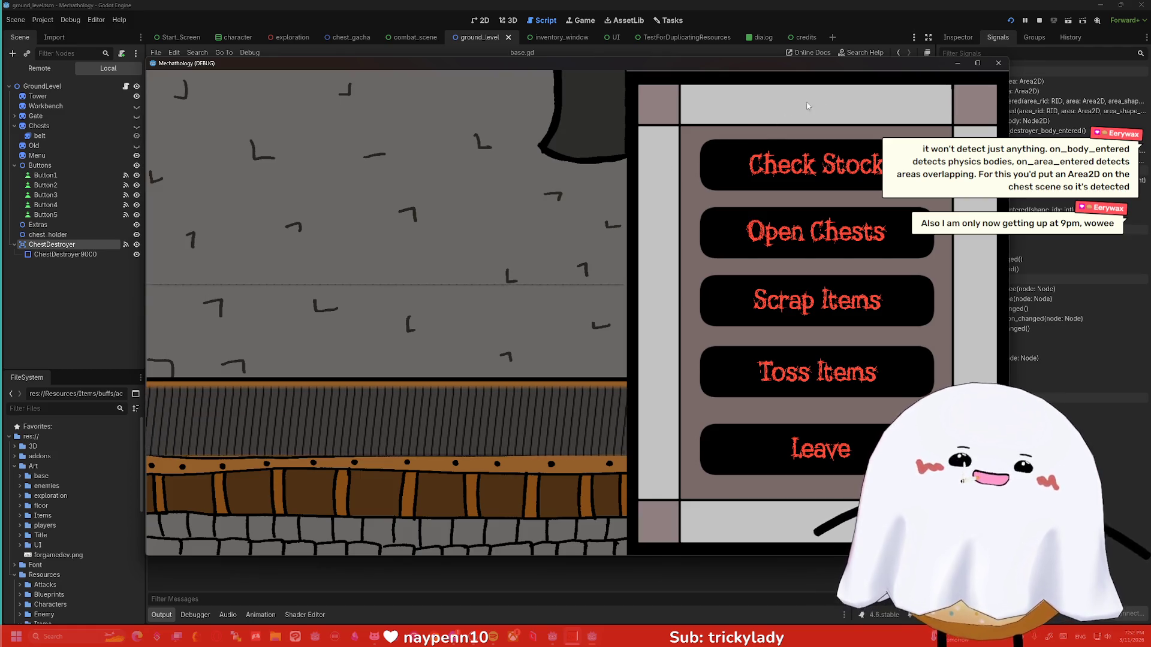
left_click(999, 64)
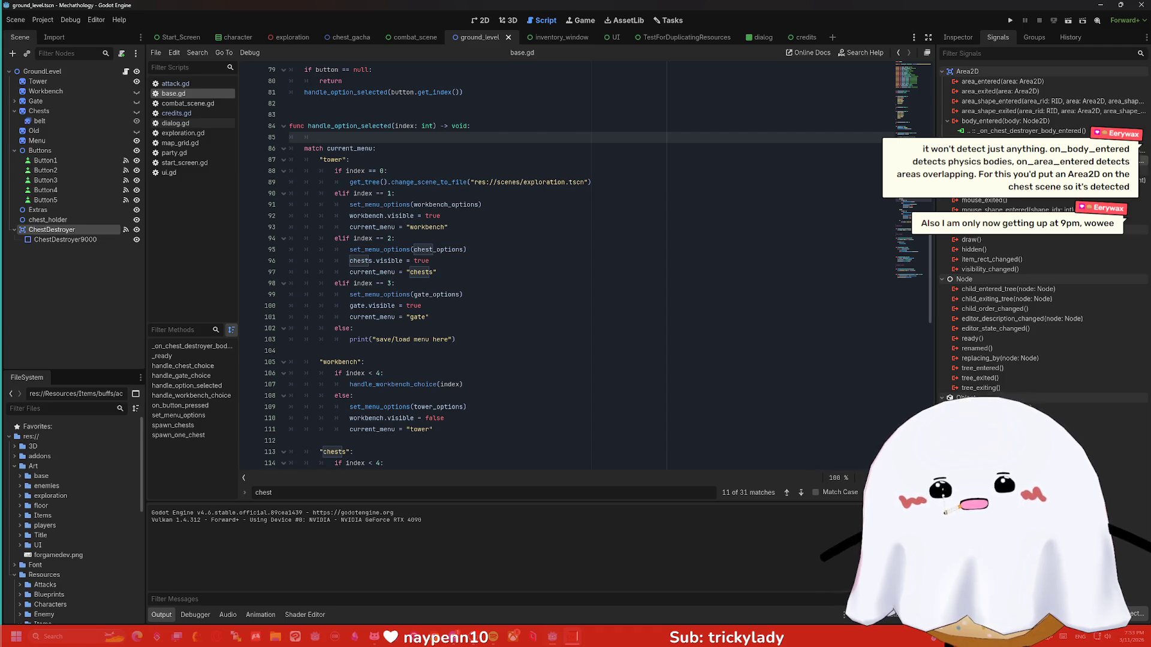
Open the Area2D documentation for body_entered, then switch to the chest_gacha scene.
right_click(976, 126)
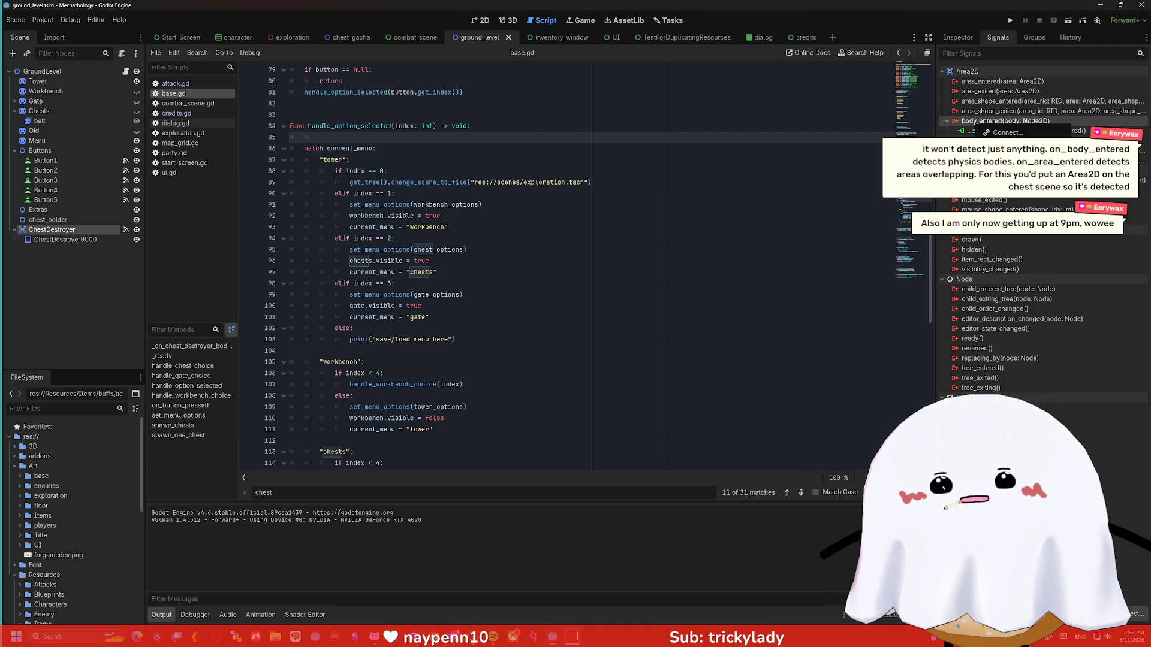
left_click(1007, 175)
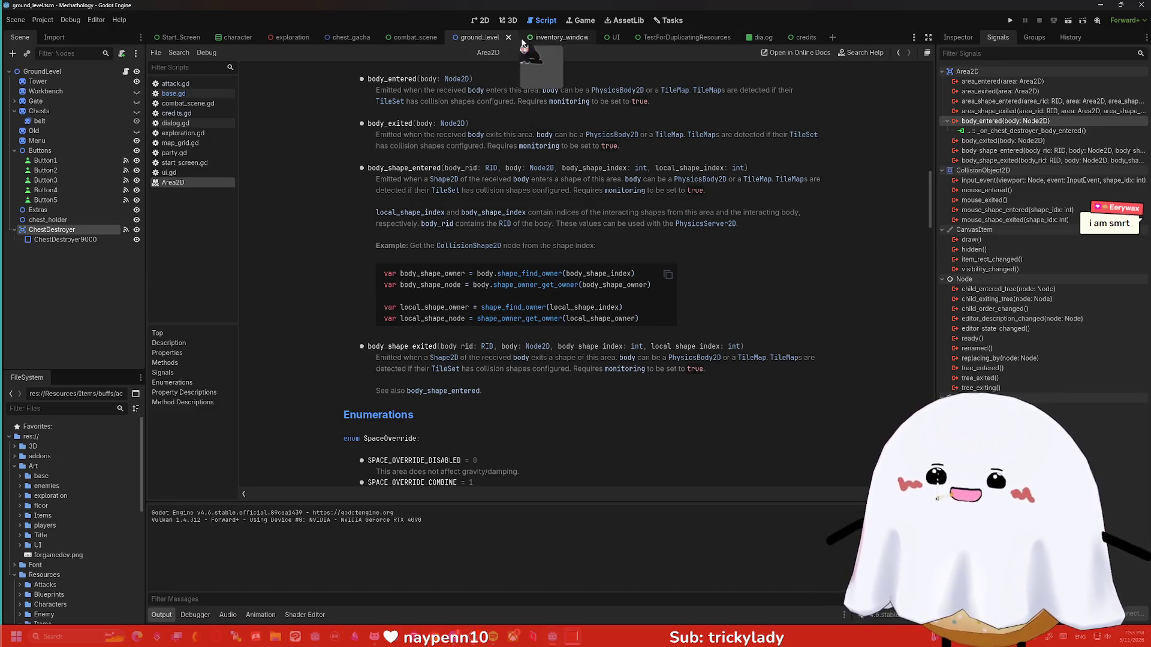
left_click(333, 38)
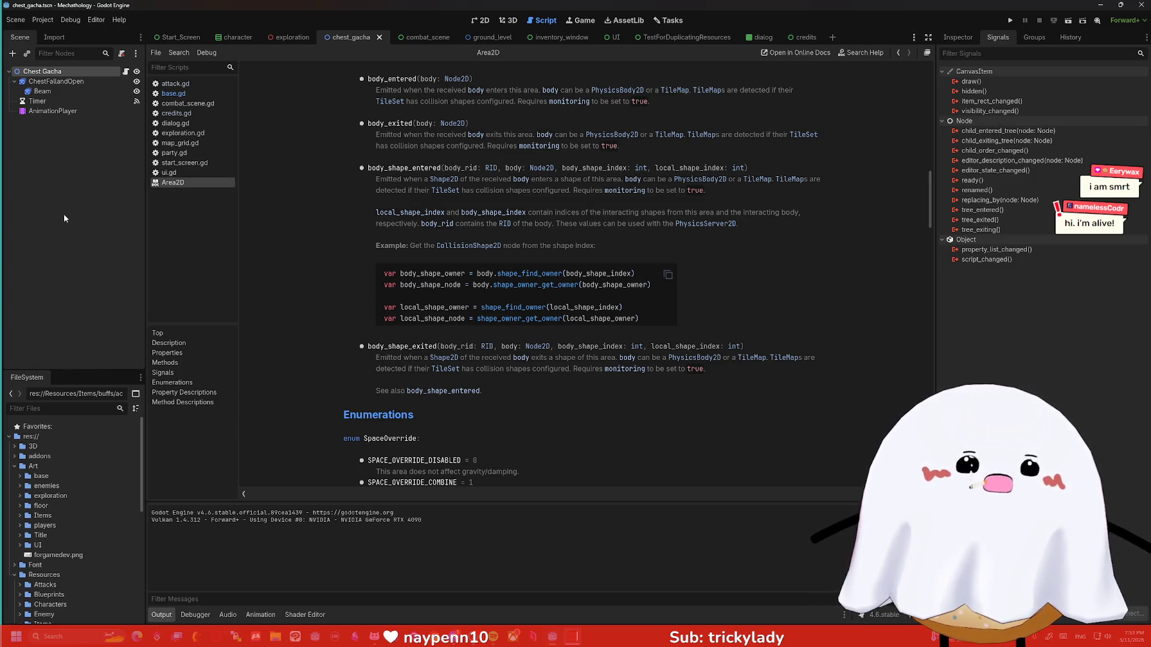
left_click(509, 20)
left_click(484, 22)
key("ctrl+a")
type("are")
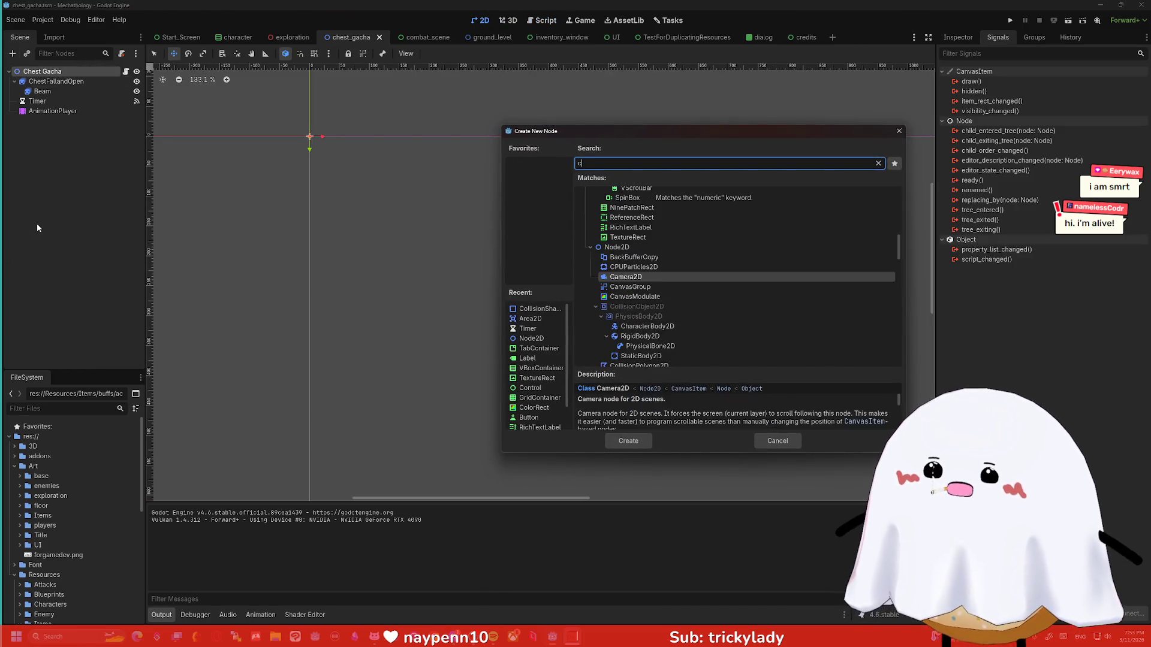
type("a2d")
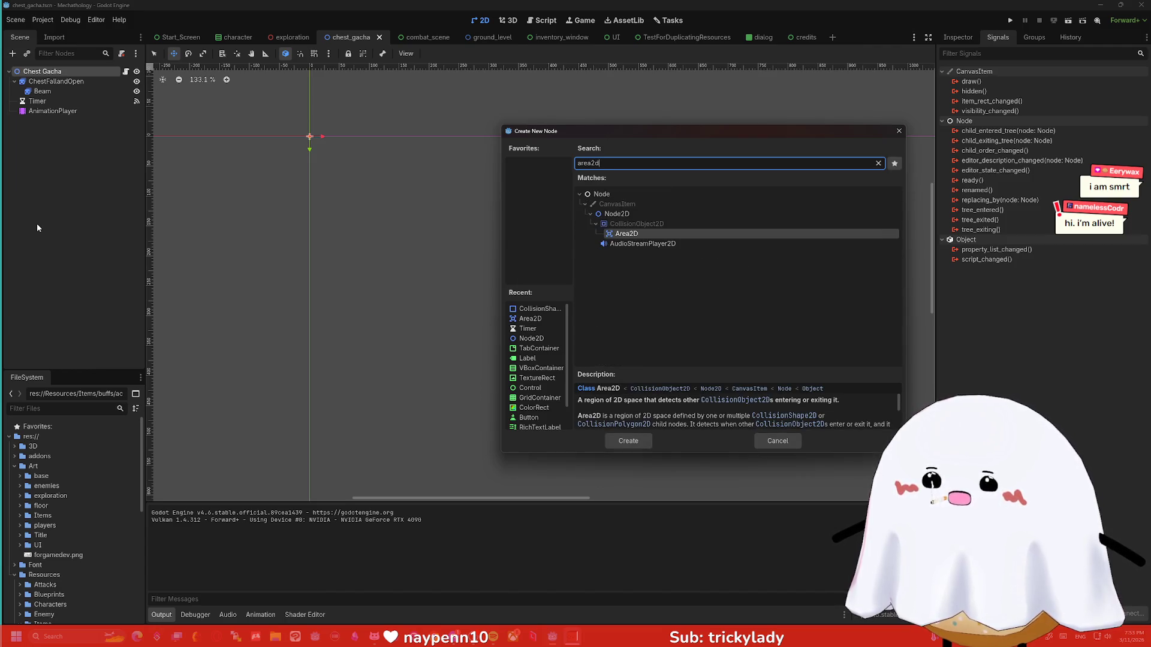
key("Return")
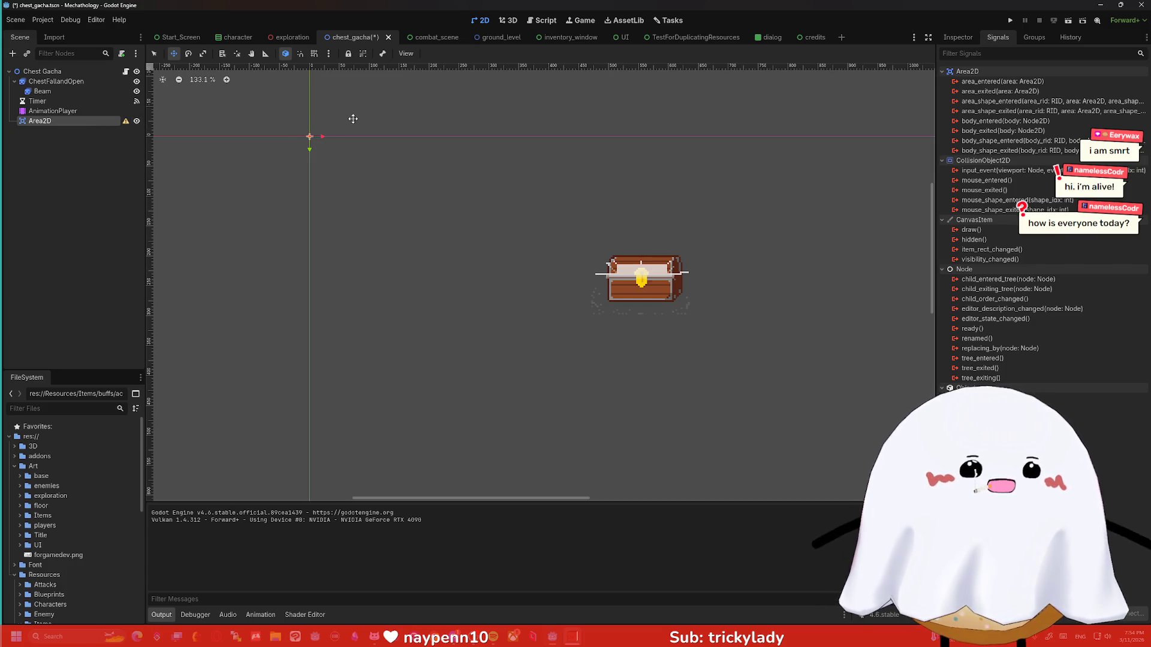
scroll(383, 147, "down", 6)
left_click_drag(457, 150, 367, 175)
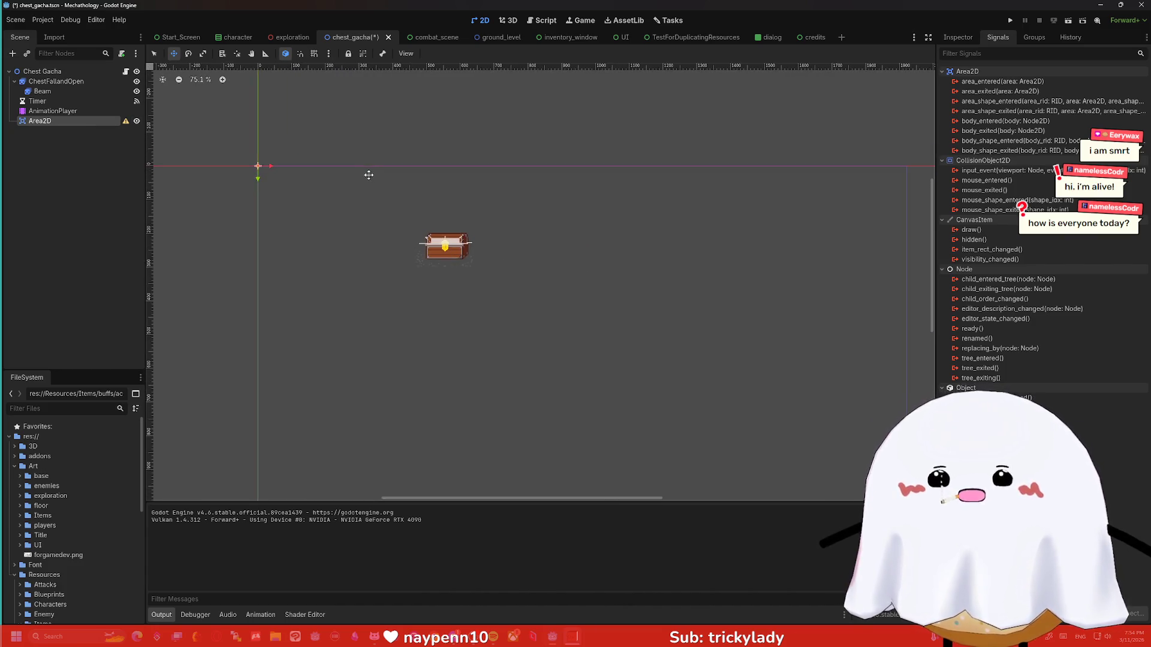
Add a CollisionShape2D child node under Area2D.
scroll(368, 175, "up", 5)
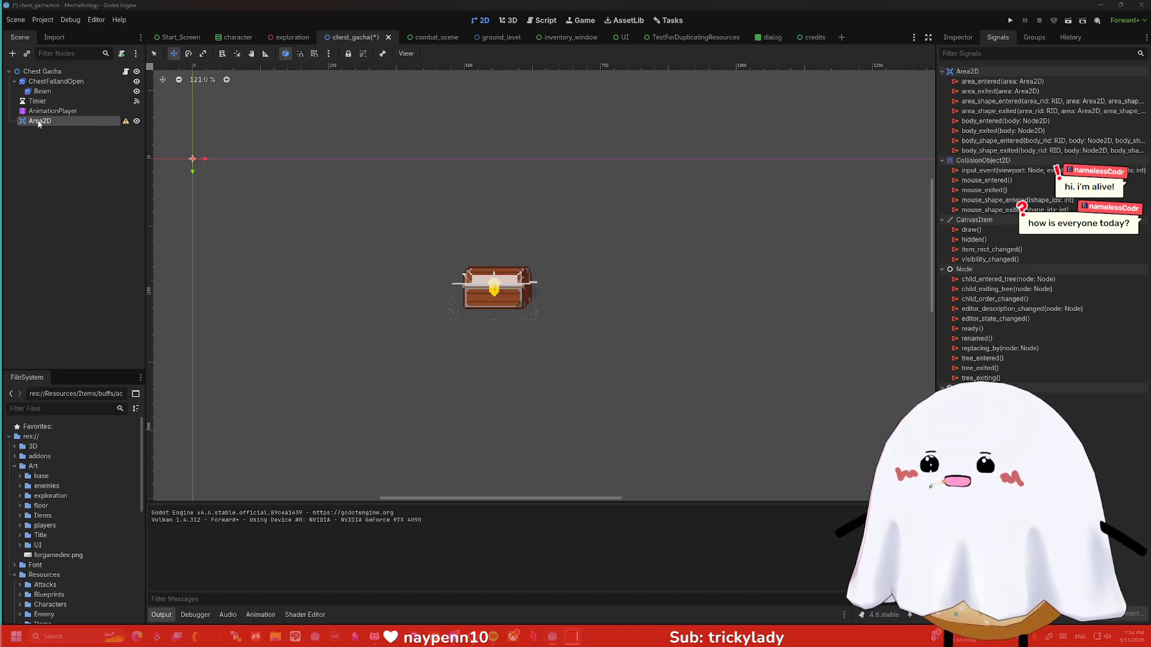
key("ctrl+a")
type("col")
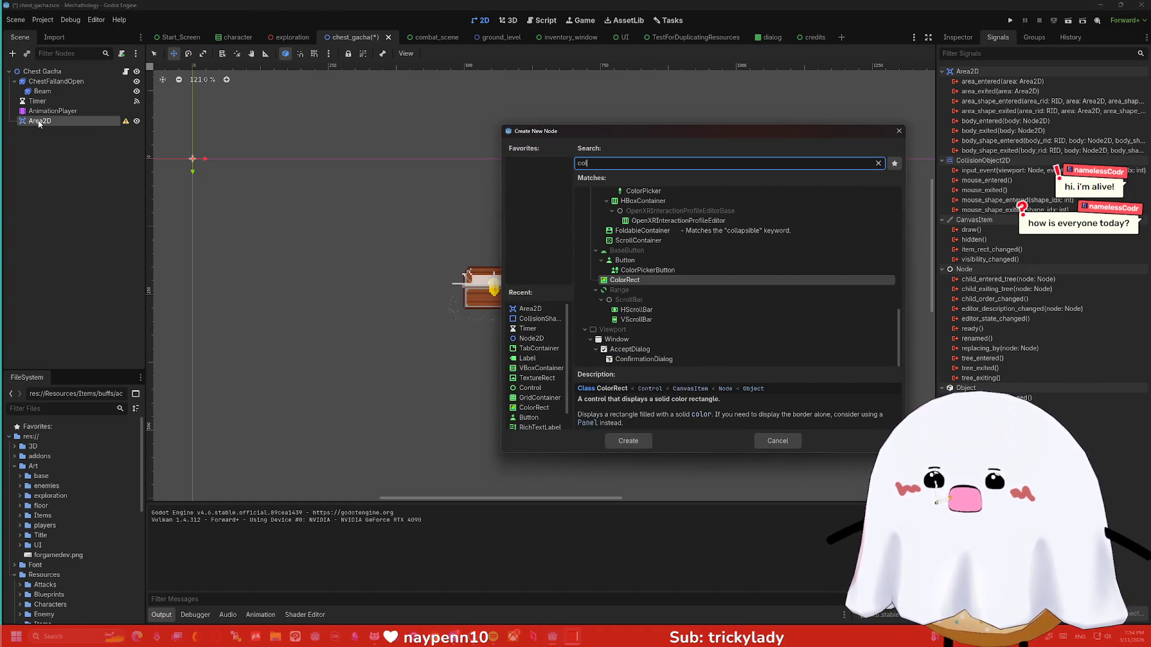
key("BackSpace")
key("BackSpace")
key("BackSpace")
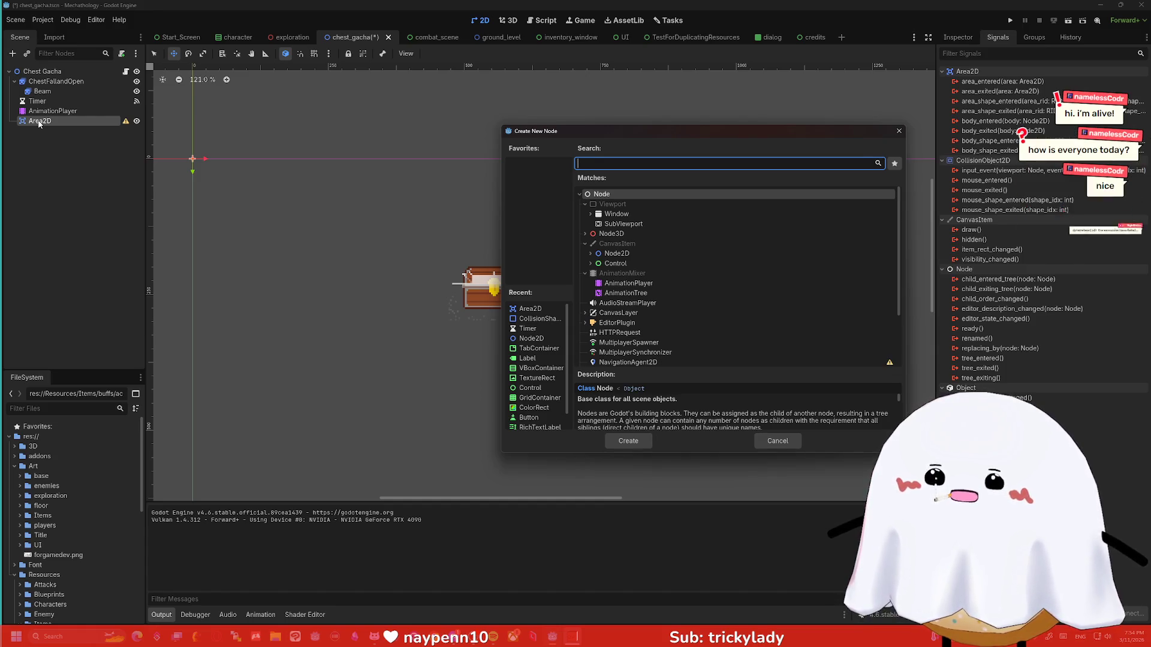
type("collission")
key("BackSpace")
key("BackSpace")
key("BackSpace")
type("issi")
key("BackSpace")
key("BackSpace")
key("BackSpace")
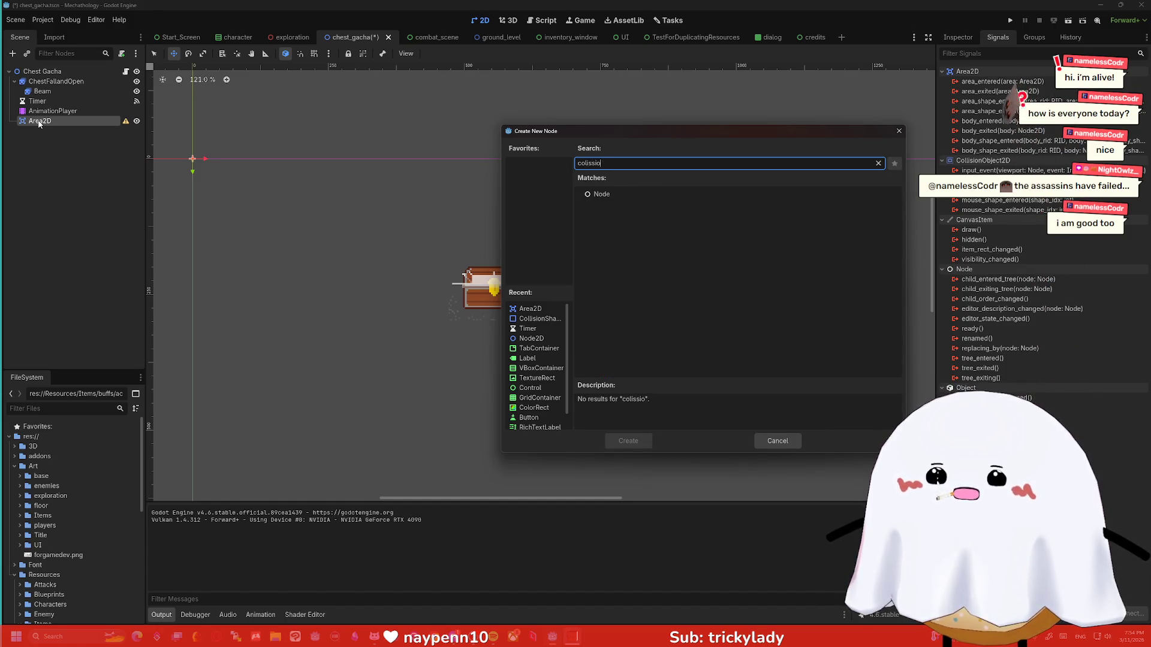
type("lision")
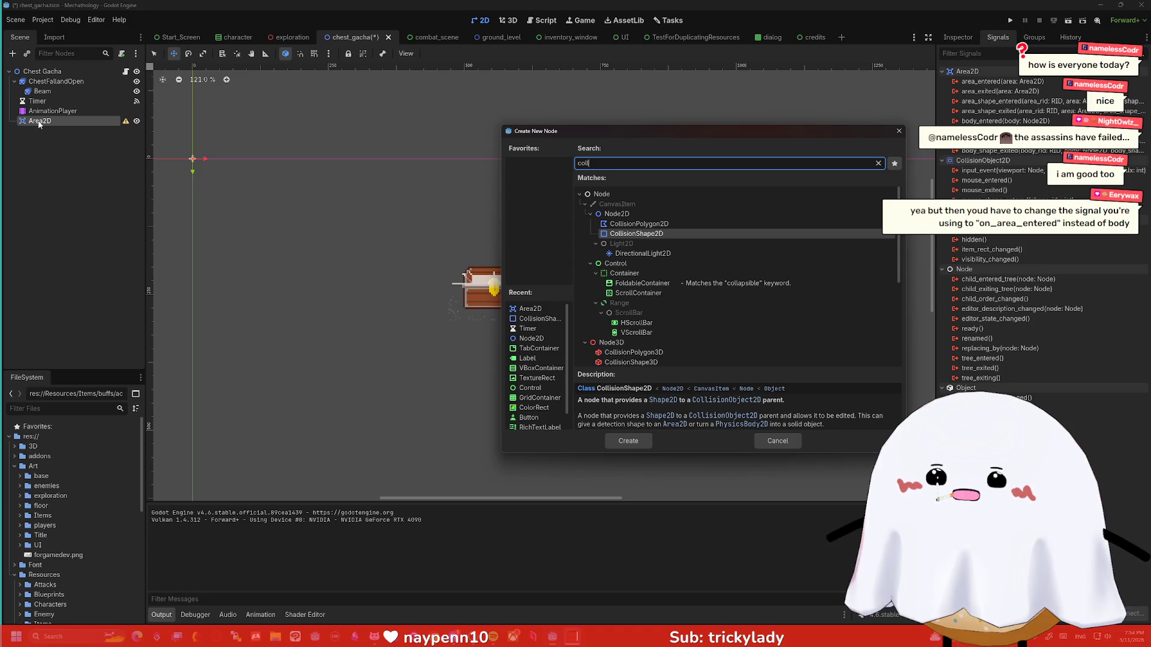
key("Return")
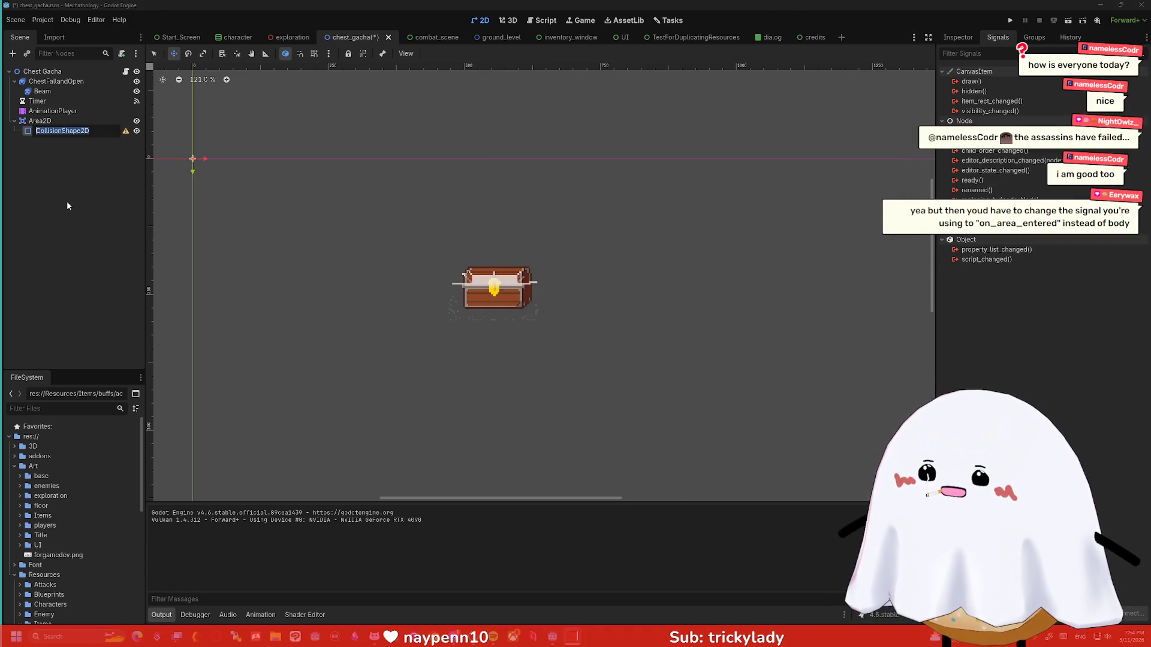
Name the new node TheBox and move Area2D above the Timer node.
type("Box")
key("BackSpace")
key("BackSpace")
key("BackSpace")
type("TheBox")
key("Return")
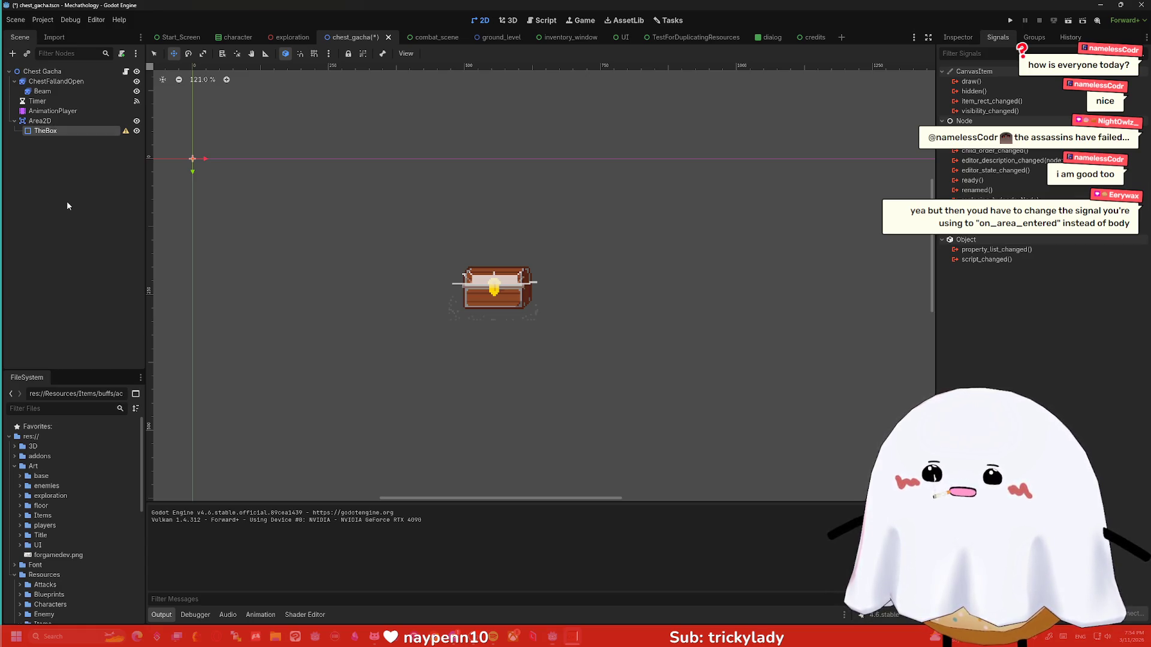
left_click_drag(36, 120, 58, 86)
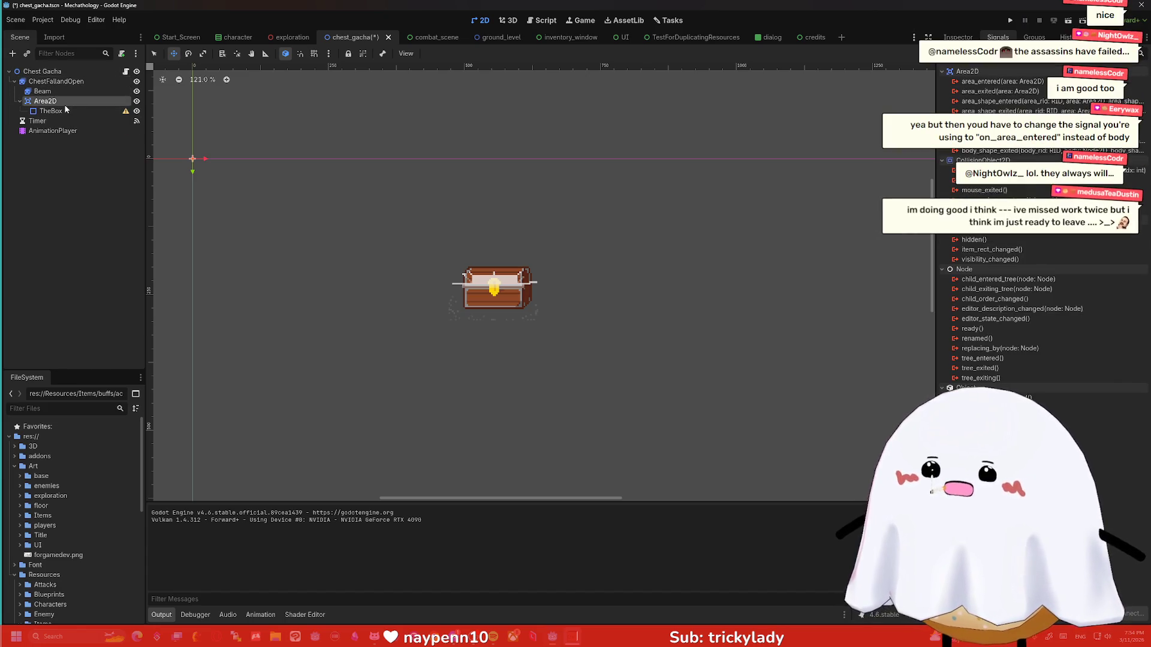
Give TheBox a new RectangleShape2D stretched over the chest.
left_click(54, 111)
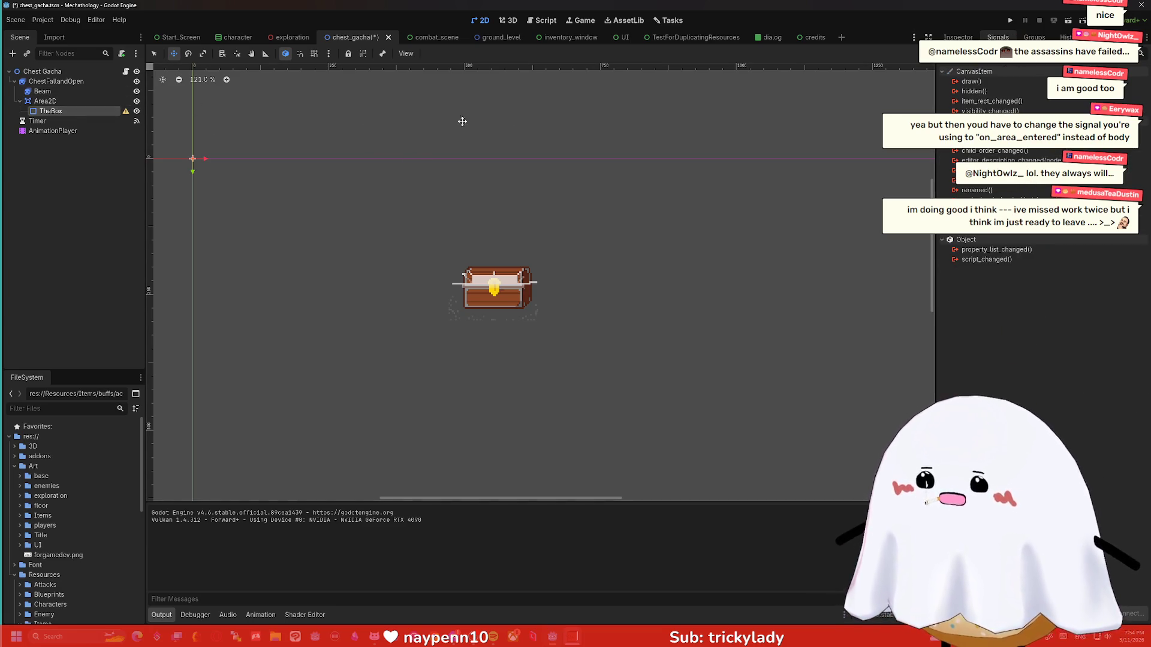
left_click(958, 37)
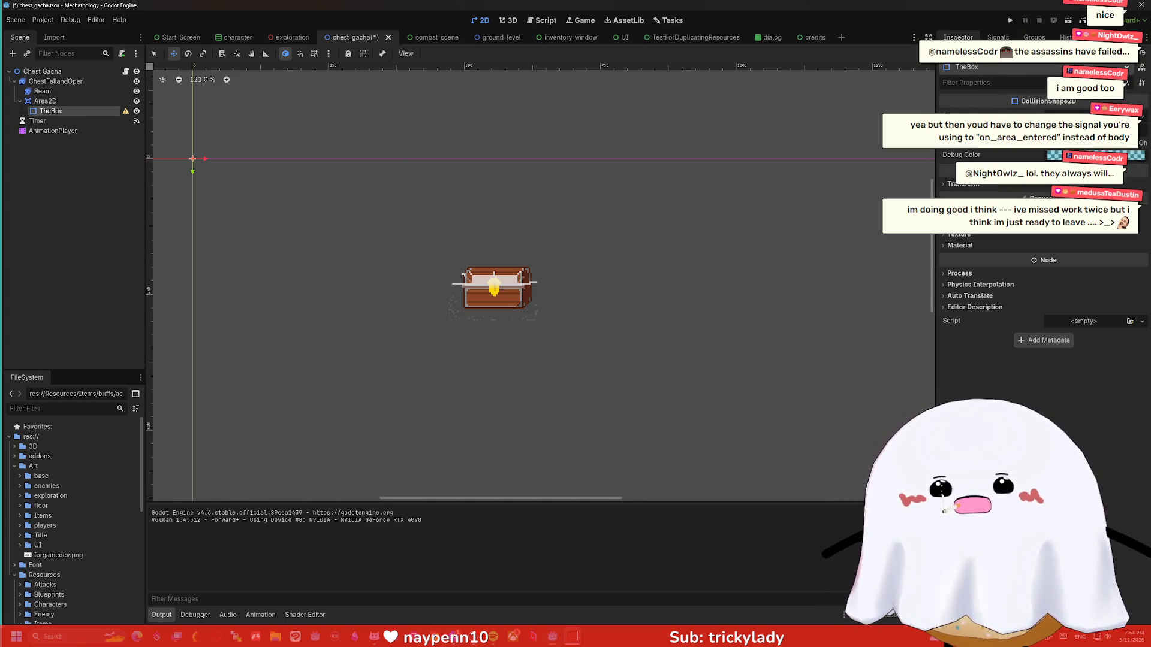
left_click(1142, 108)
left_click(1055, 142)
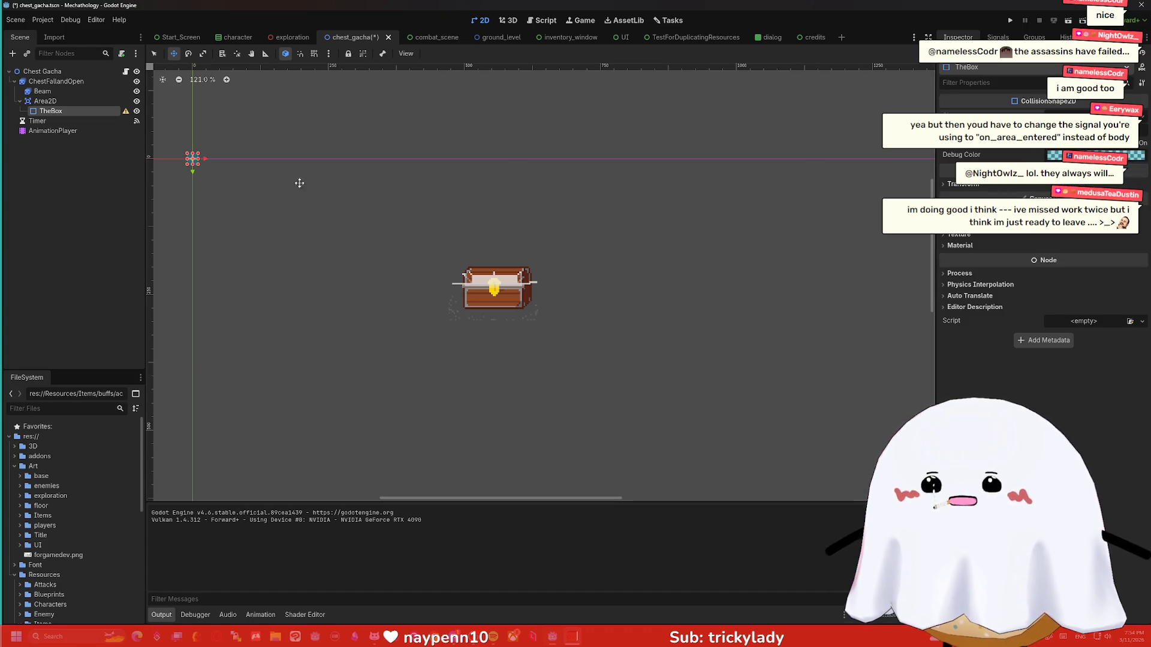
mouse_move(213, 164)
left_mouse_down()
mouse_move(213, 205)
mouse_move(533, 338)
mouse_move(496, 304)
left_mouse_up()
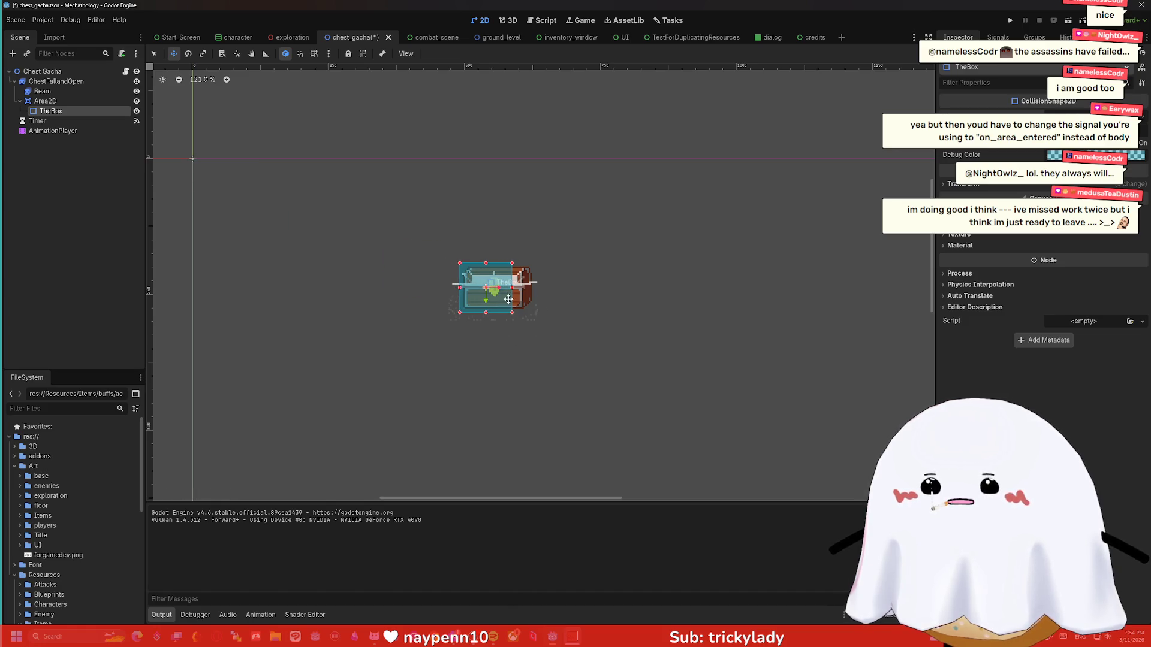
Turn on Debug > Visible Collision Shapes and run the game.
left_click(96, 20)
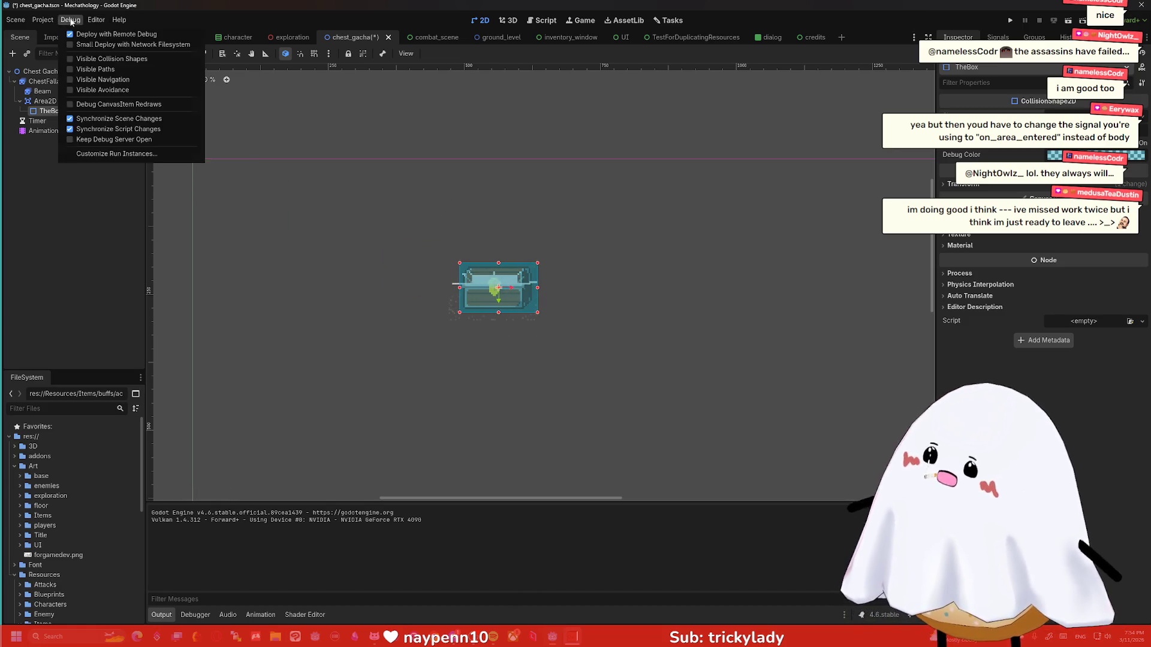
mouse_move(70, 20)
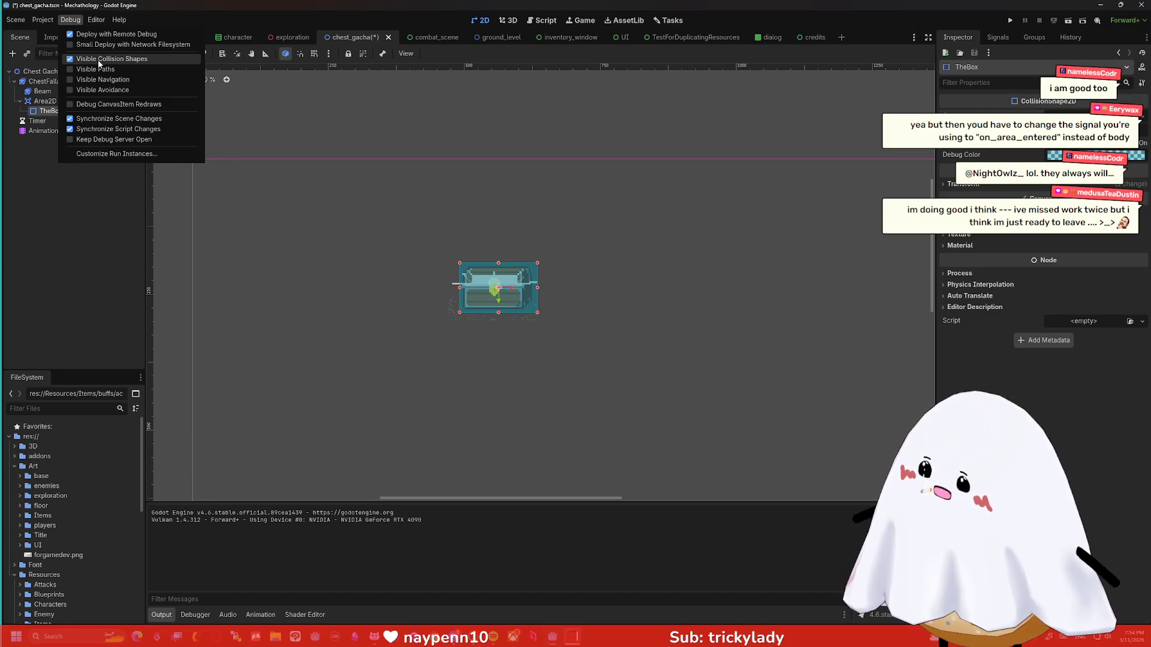
left_click(492, 240)
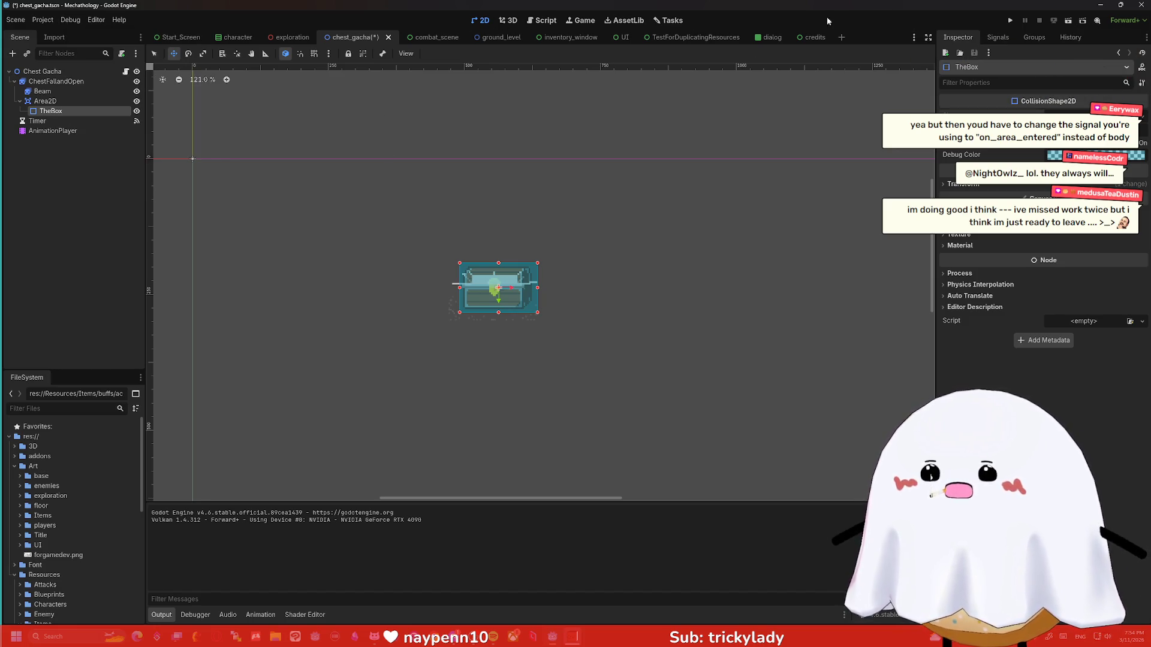
left_click(1012, 21)
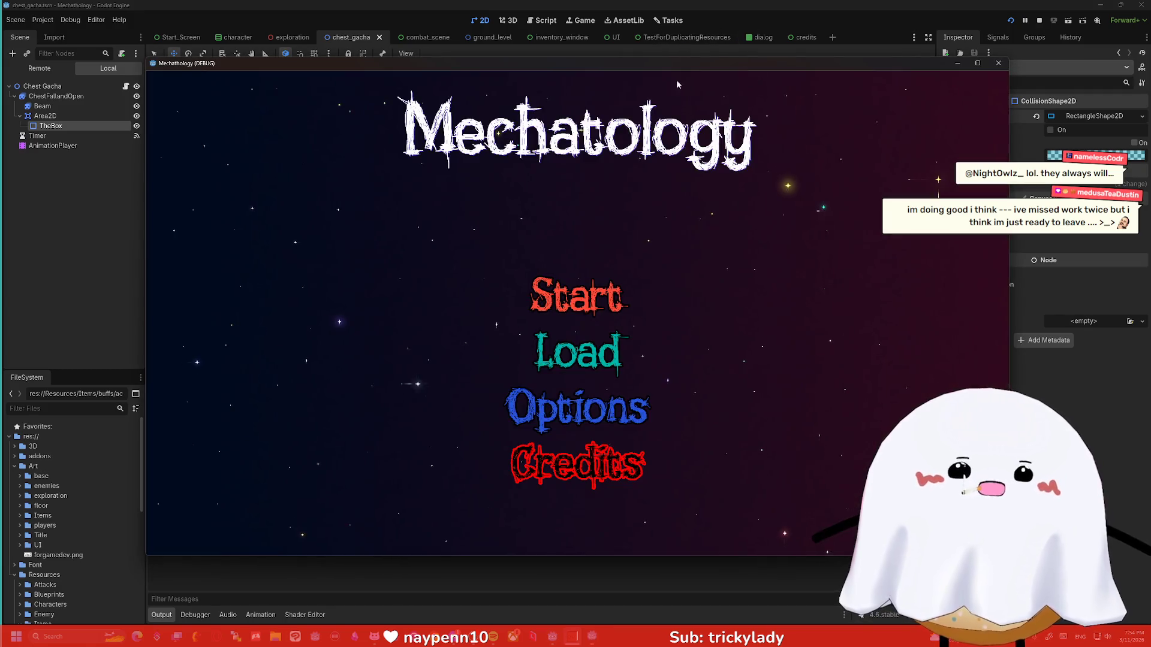
Start the game, go to Workbench, open chests to watch one fall, then stop with F8.
left_click(575, 295)
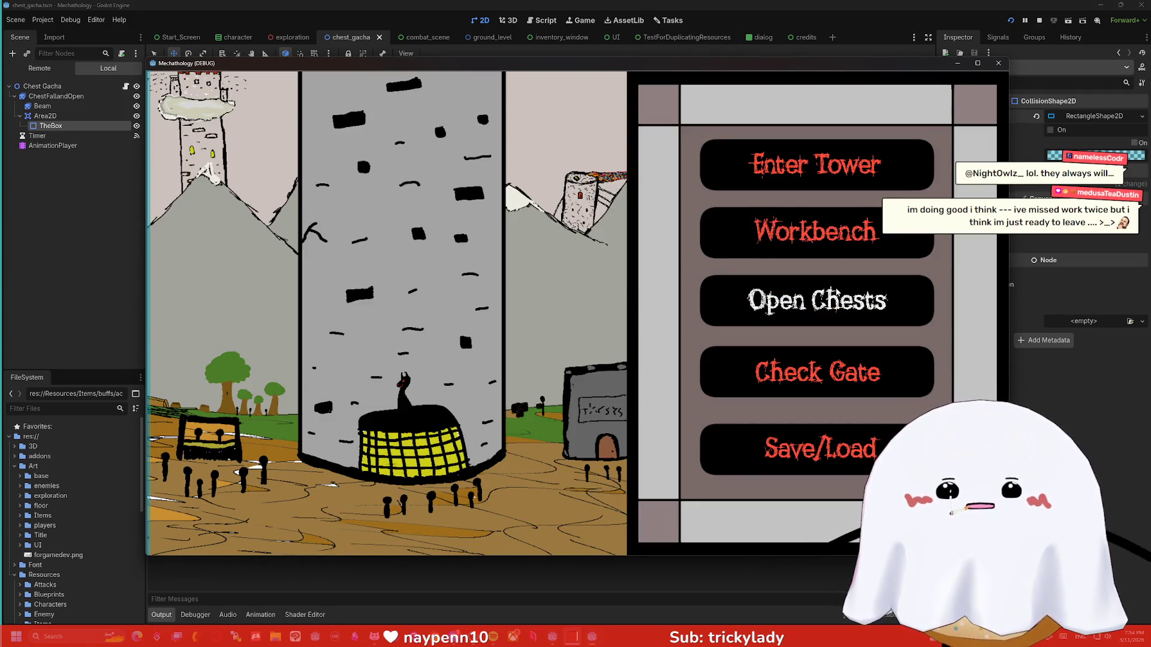
left_click(830, 248)
left_click(815, 232)
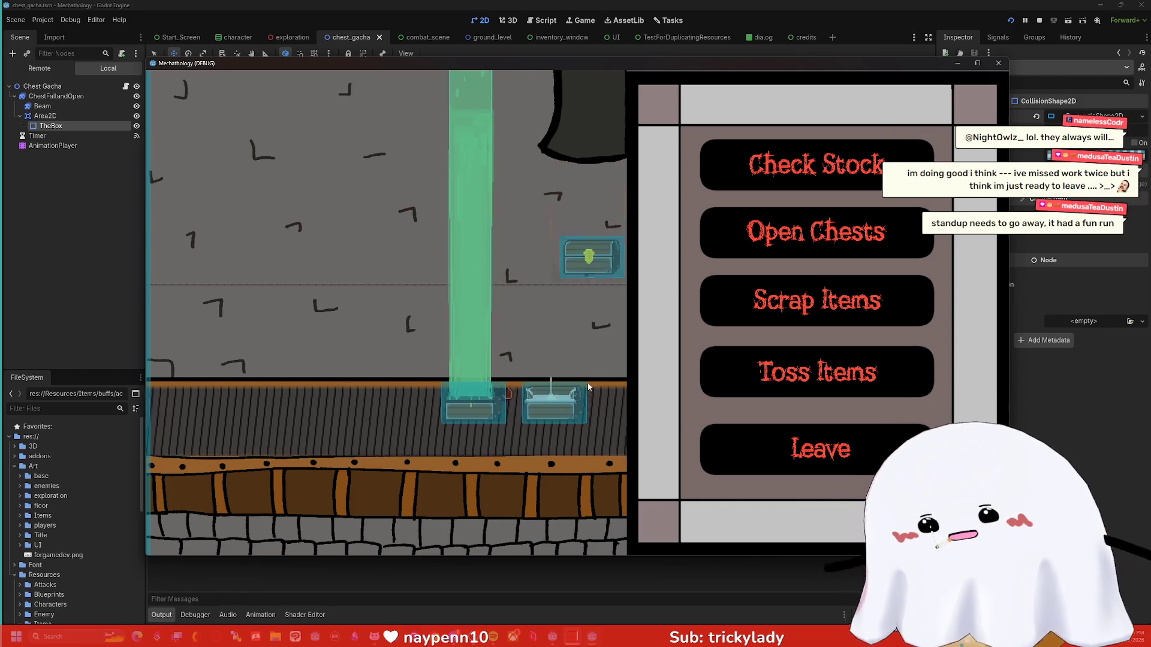
key("F8")
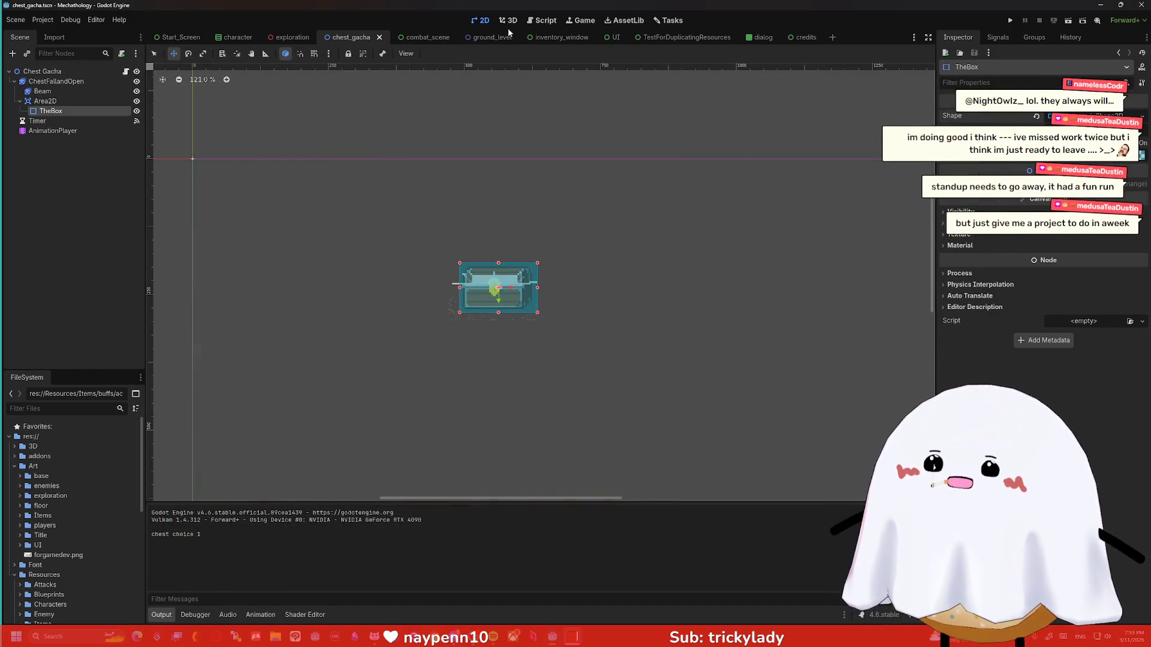
Switch through the Script, 3D and 2D workspaces, then open the exploration scene tab.
left_click(543, 19)
left_click(510, 21)
left_click(480, 20)
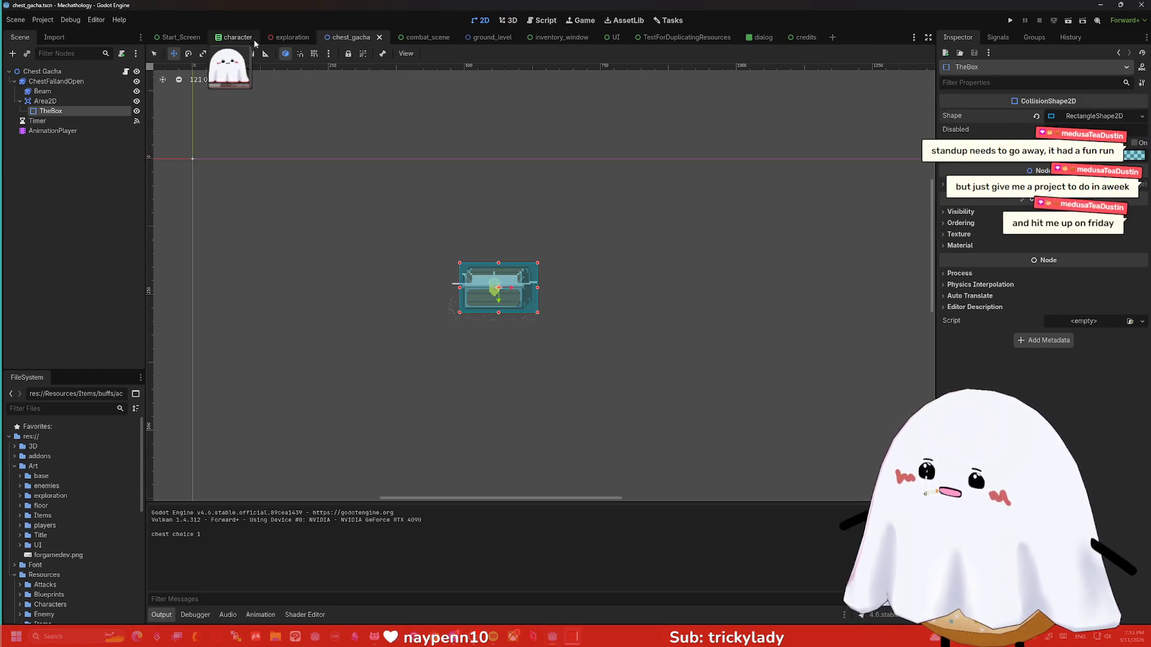
left_click(297, 37)
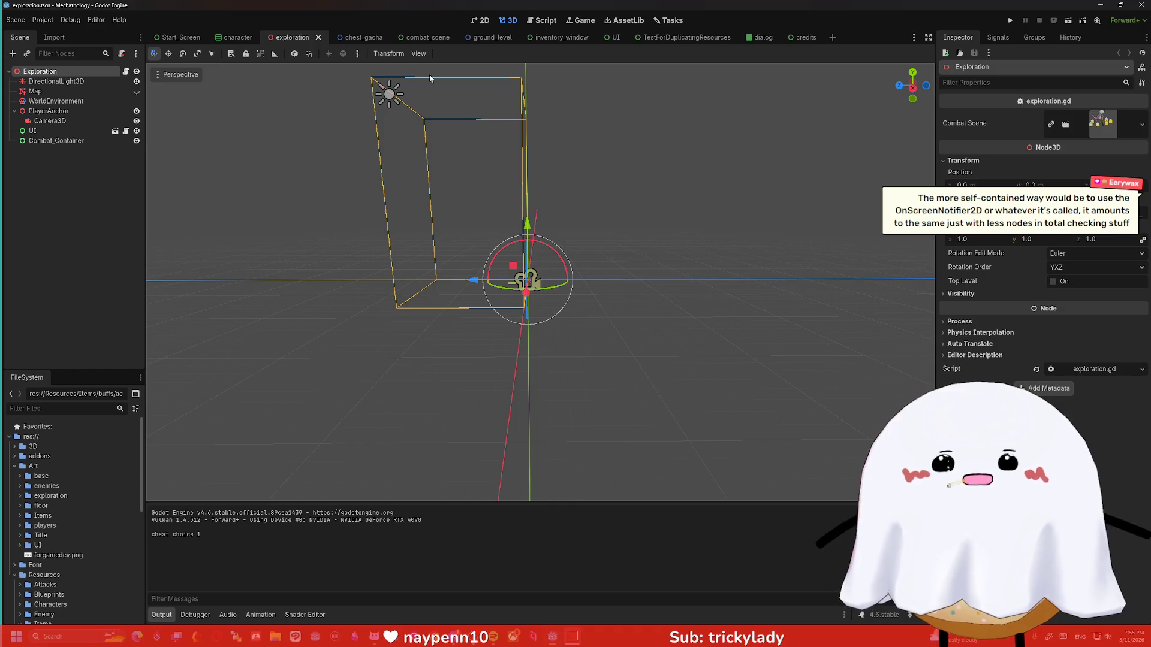
left_click(176, 37)
left_click(235, 37)
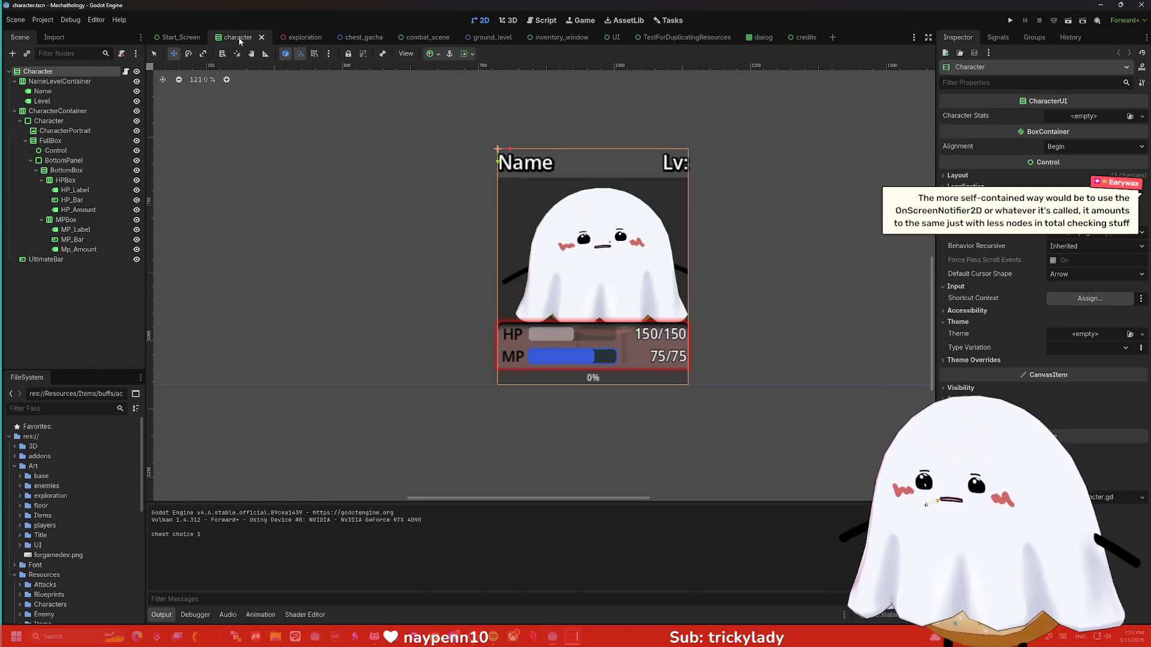
left_click(294, 37)
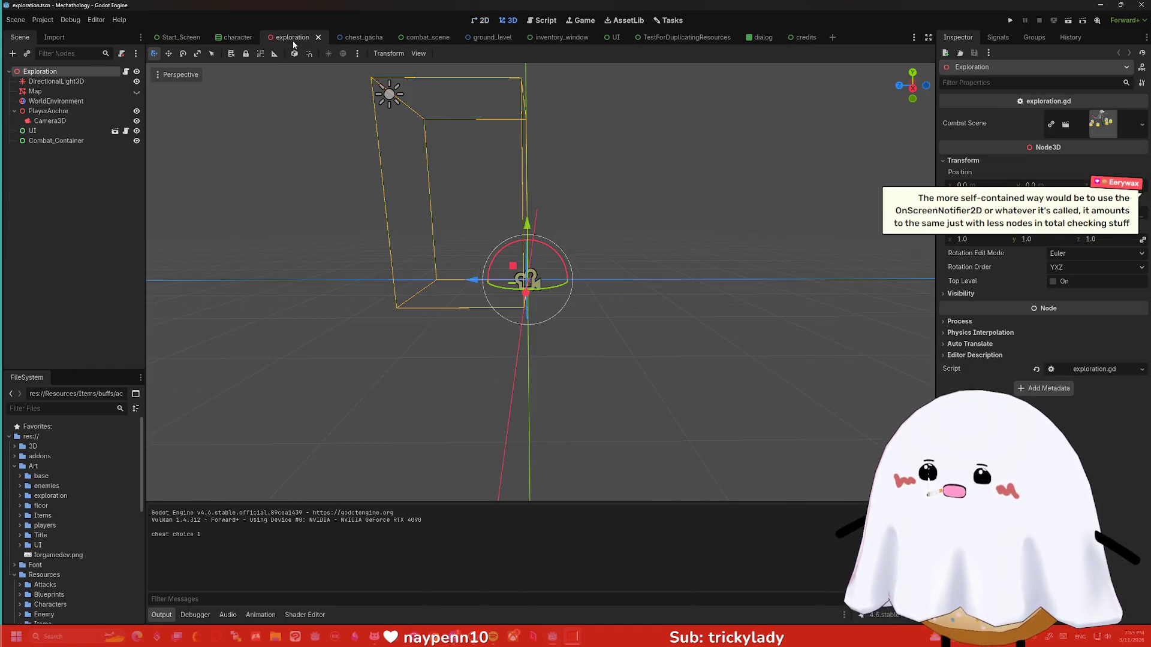
left_click(352, 37)
left_click(415, 38)
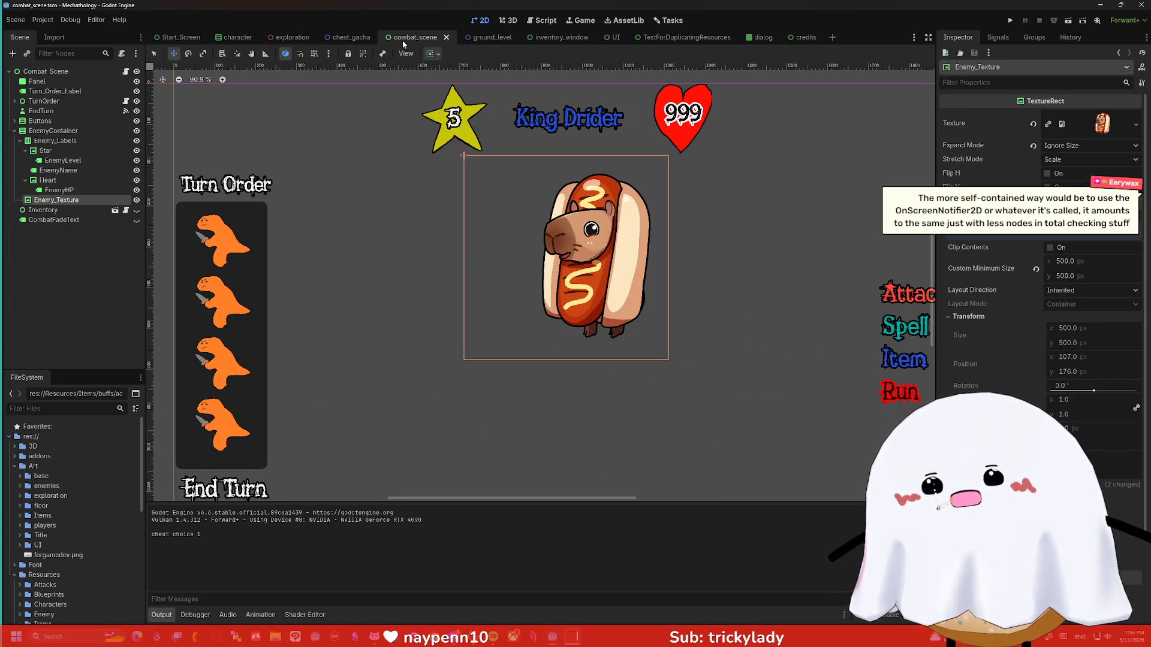
left_click(352, 37)
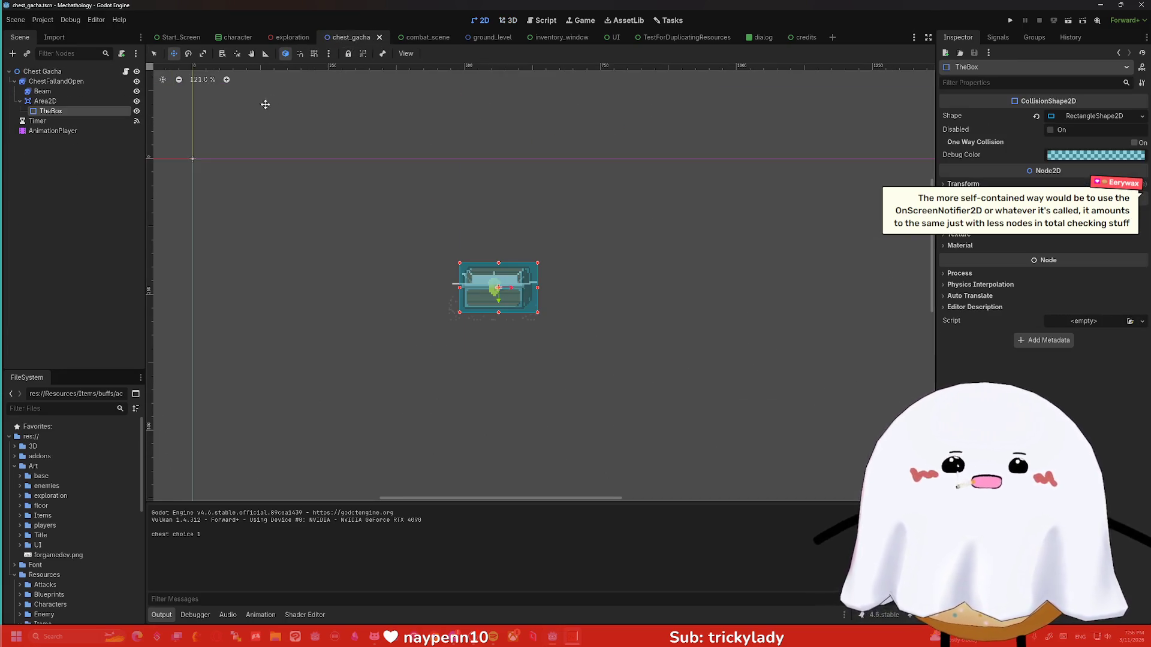
left_click(419, 38)
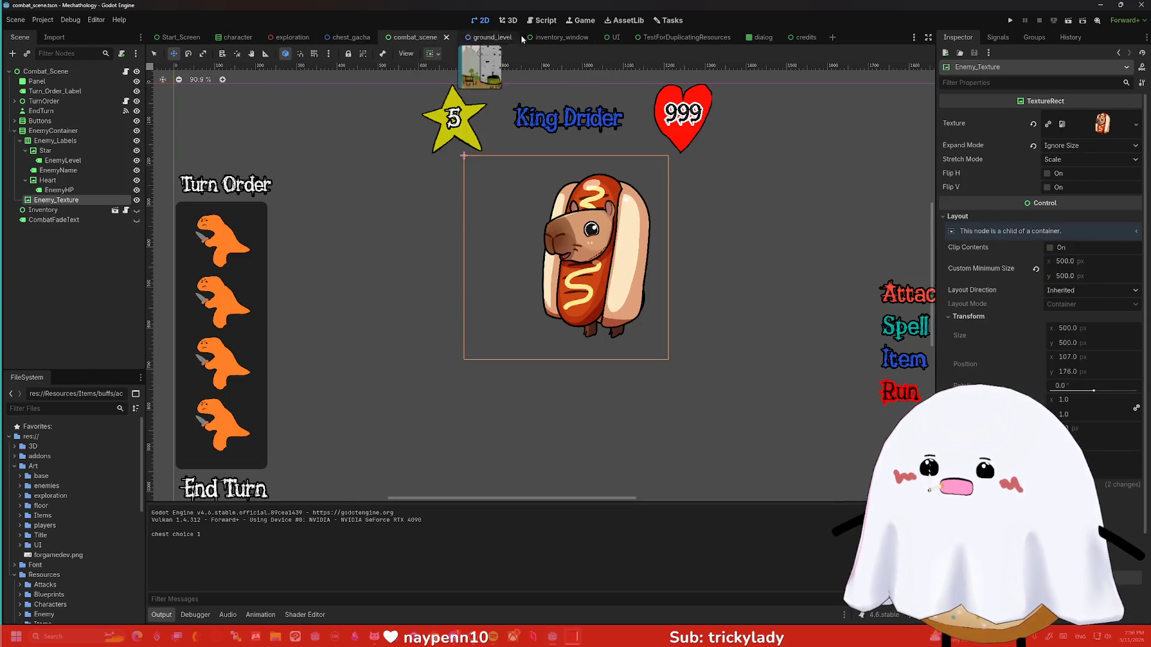
left_click(480, 38)
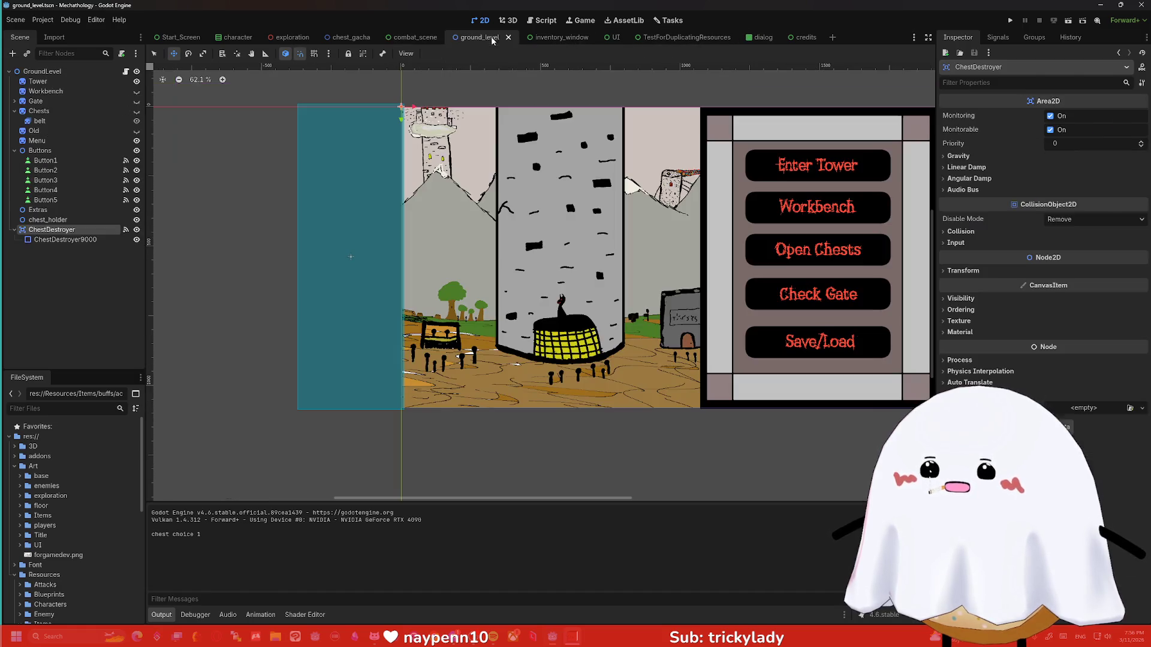
scroll(264, 172, "right", 2)
left_click_drag(287, 174, 285, 167)
left_click(39, 72)
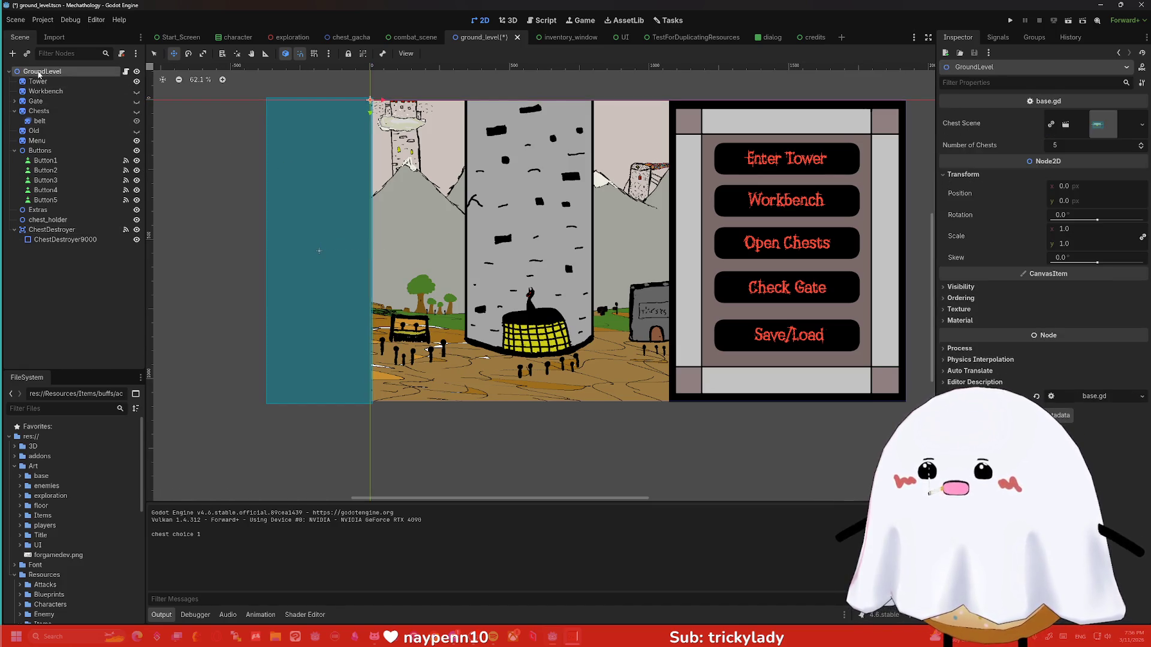
key("ctrl+a")
type("onscree")
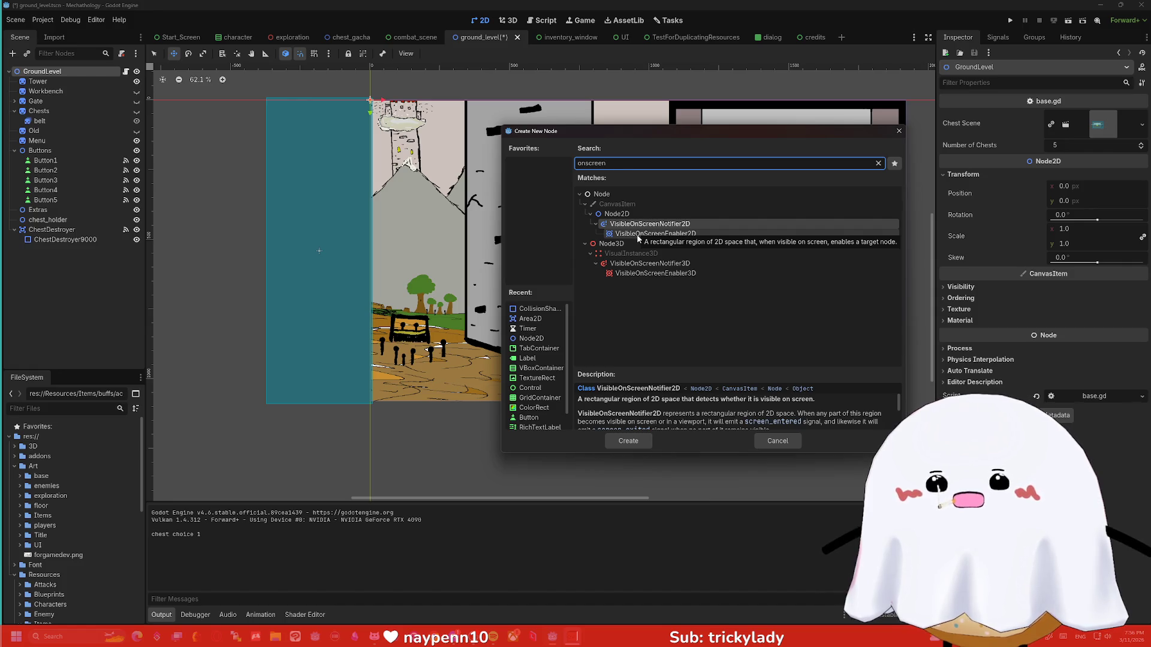
double_click(634, 226)
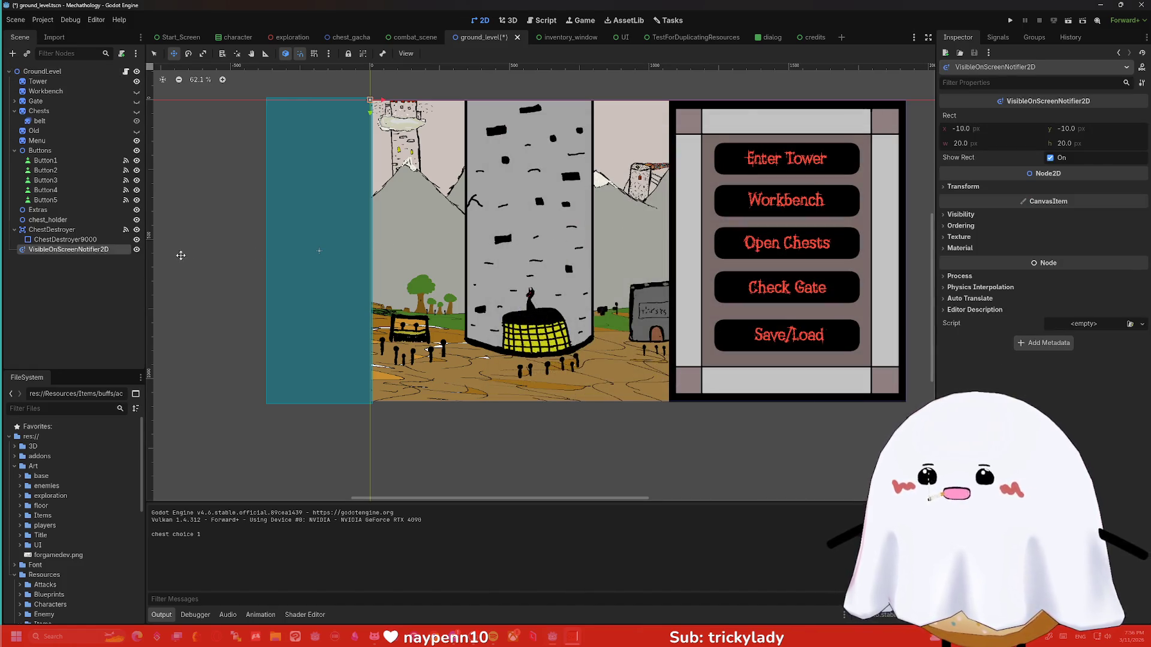
left_click(999, 37)
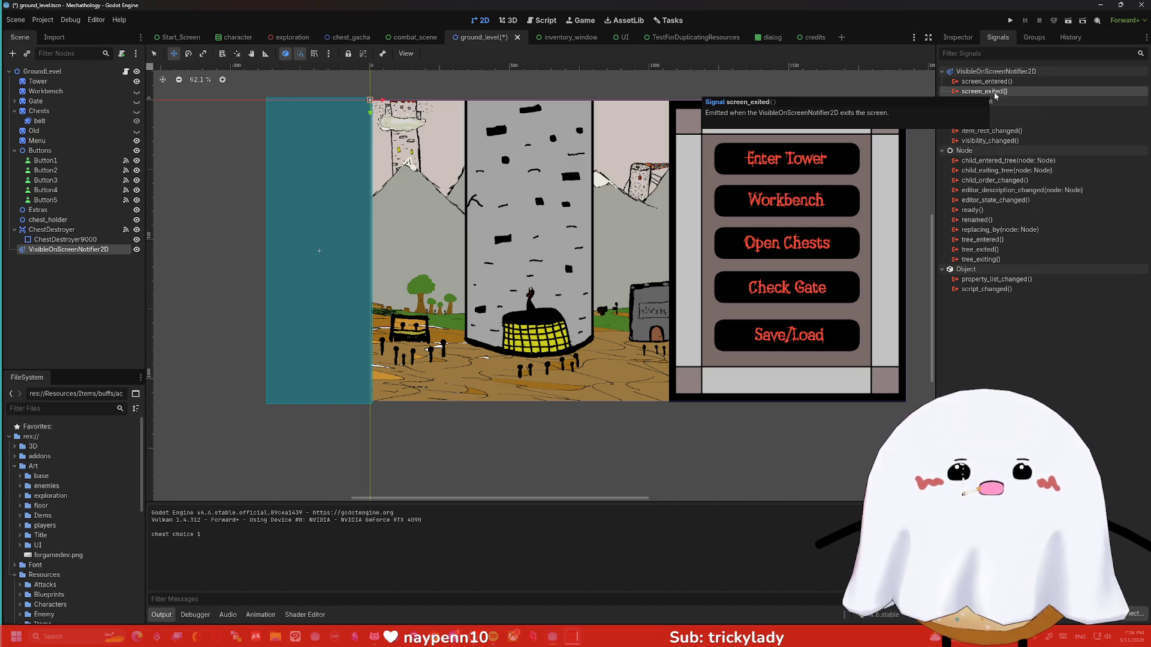
right_click(57, 249)
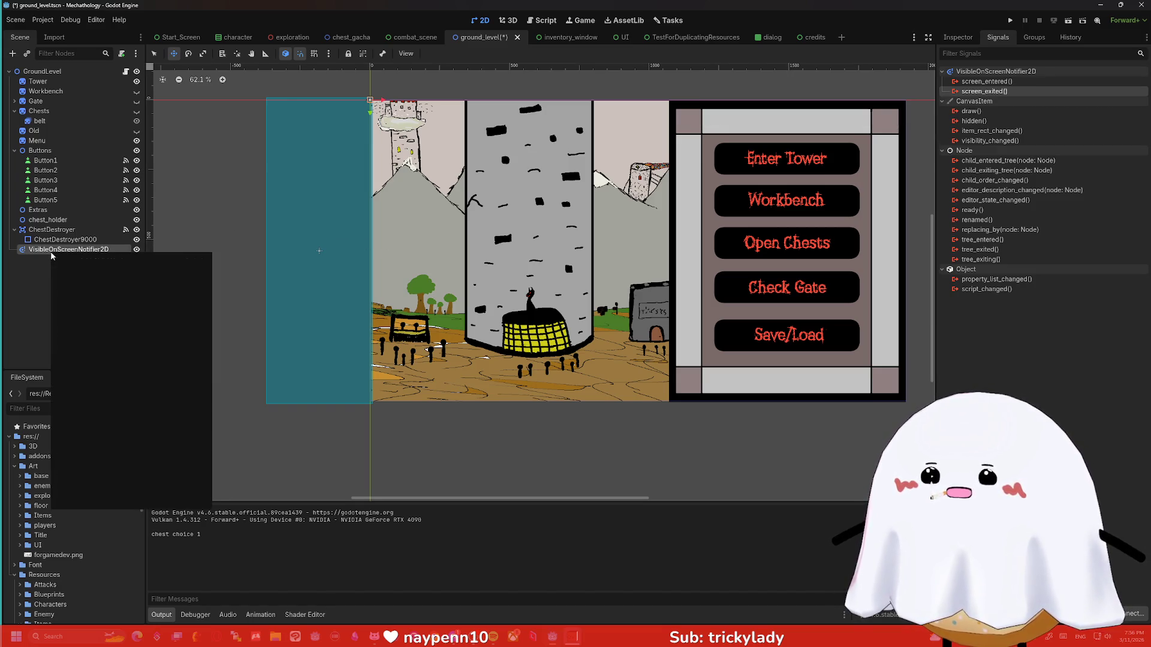
left_click(96, 489)
left_click(539, 332)
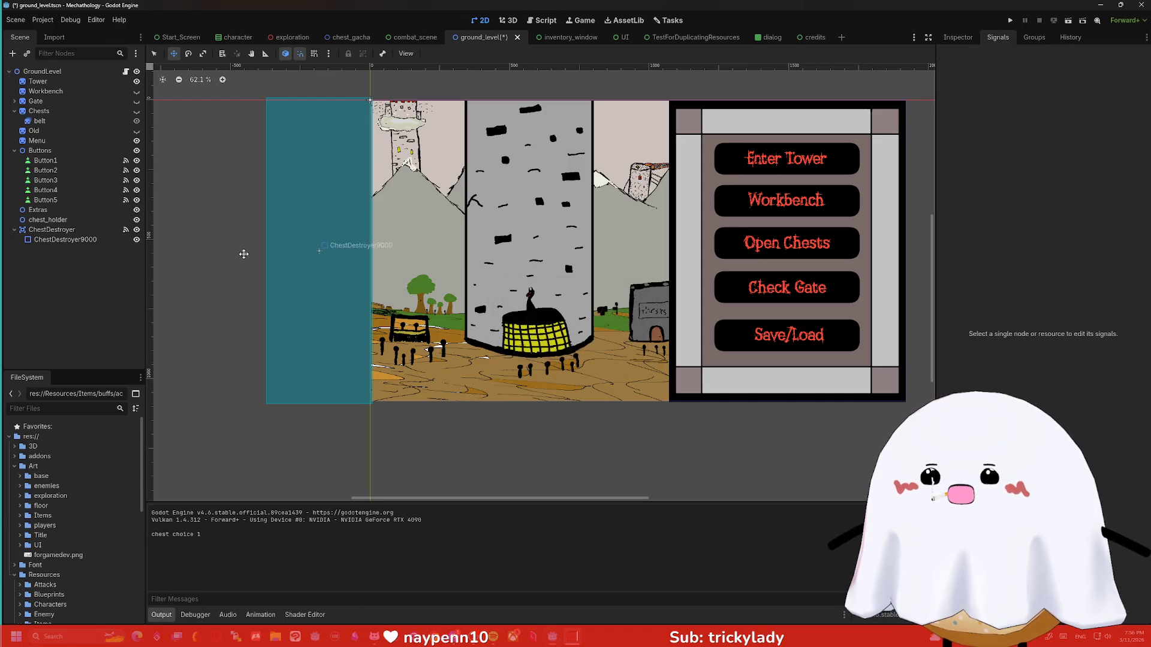
left_click(359, 39)
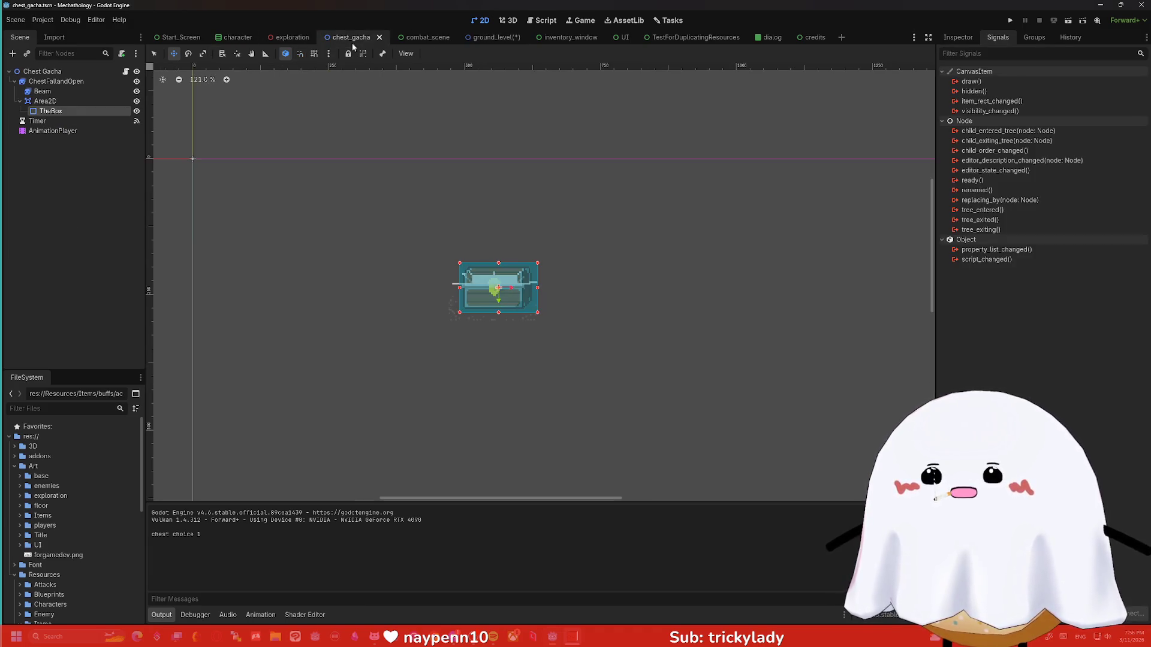
Delete the Area2D node together with its TheBox child.
right_click(57, 102)
left_click(90, 324)
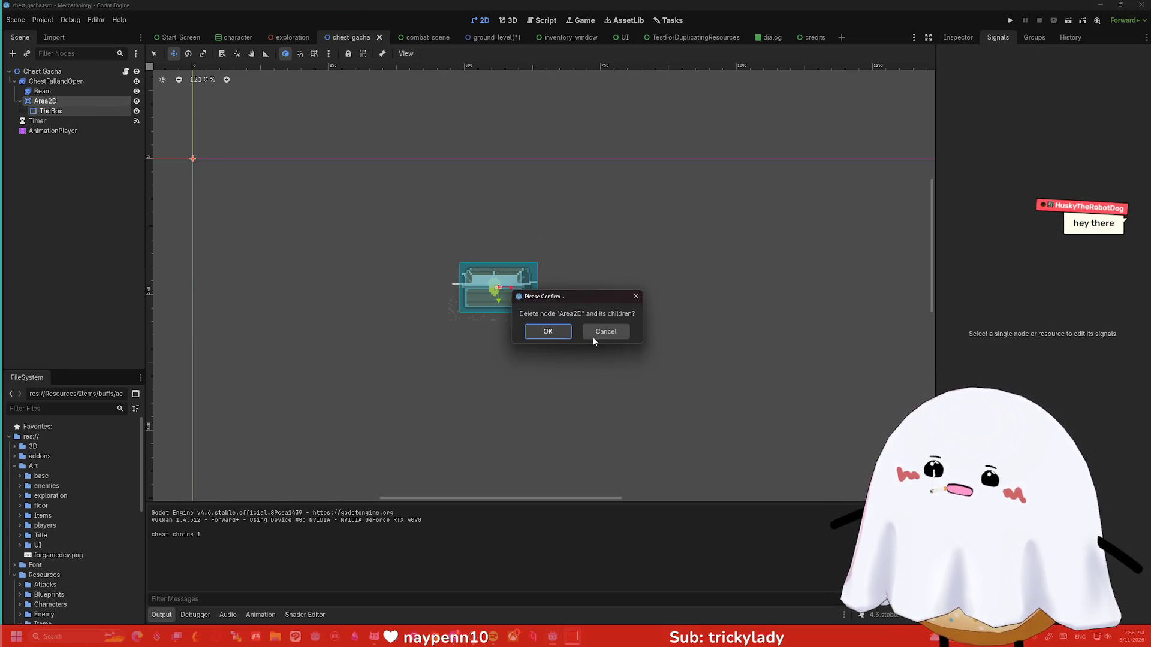
left_click(548, 332)
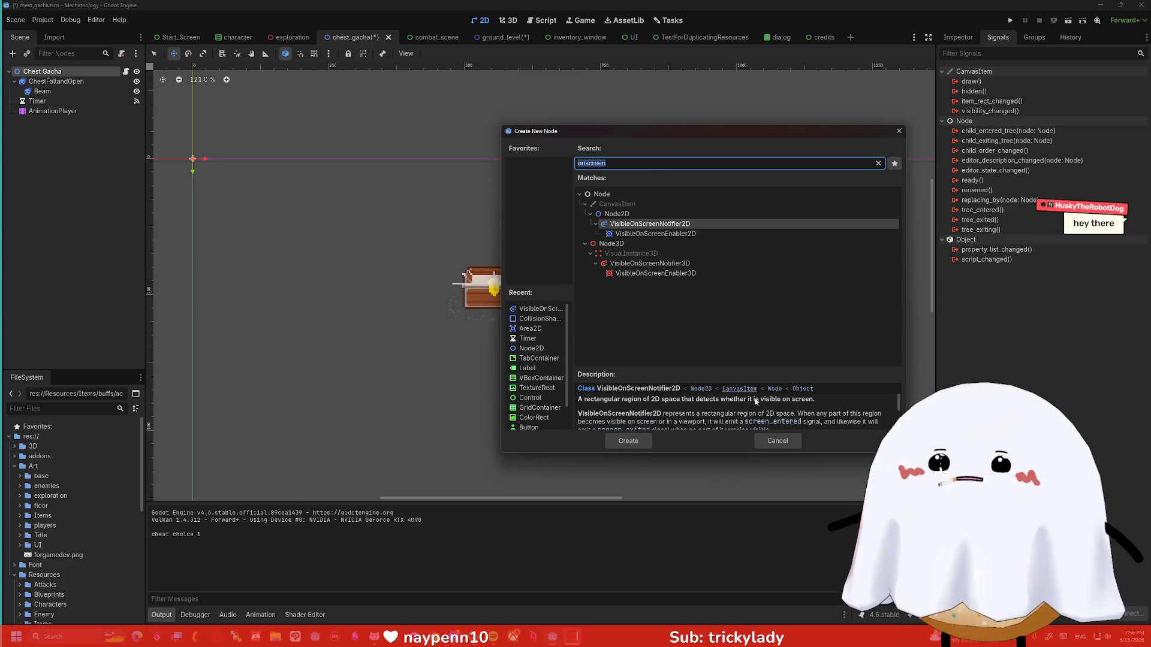
Add a VisibleOnScreenNotifier2D and open its screen_exited connection dialog.
key("Return")
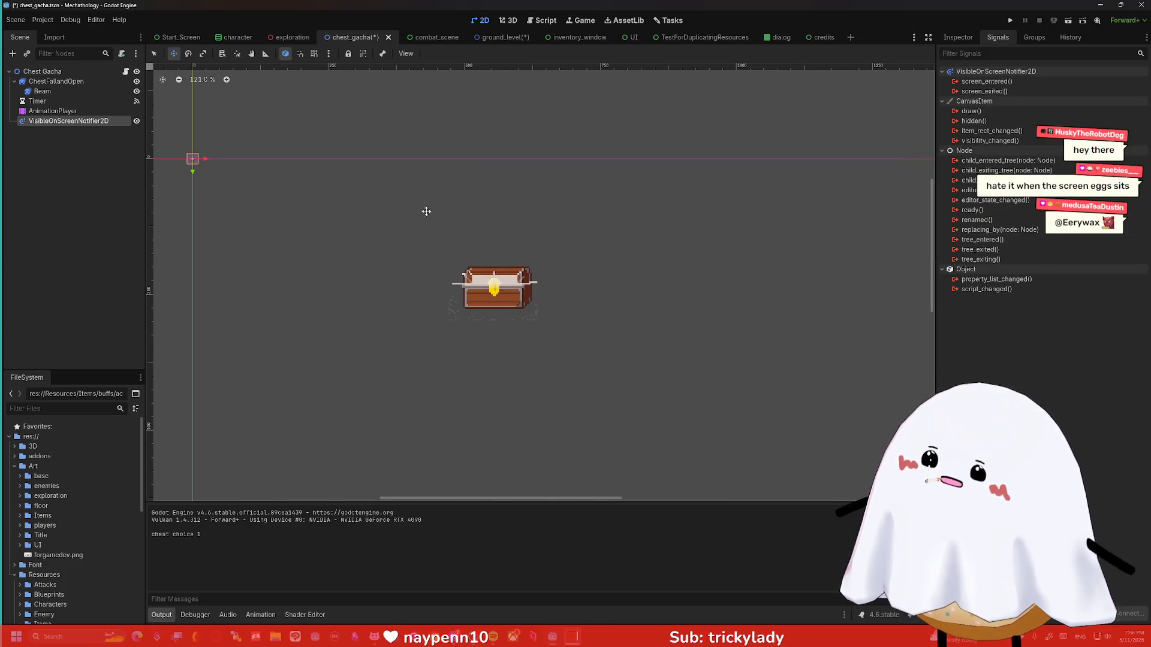
left_click_drag(62, 121, 63, 124)
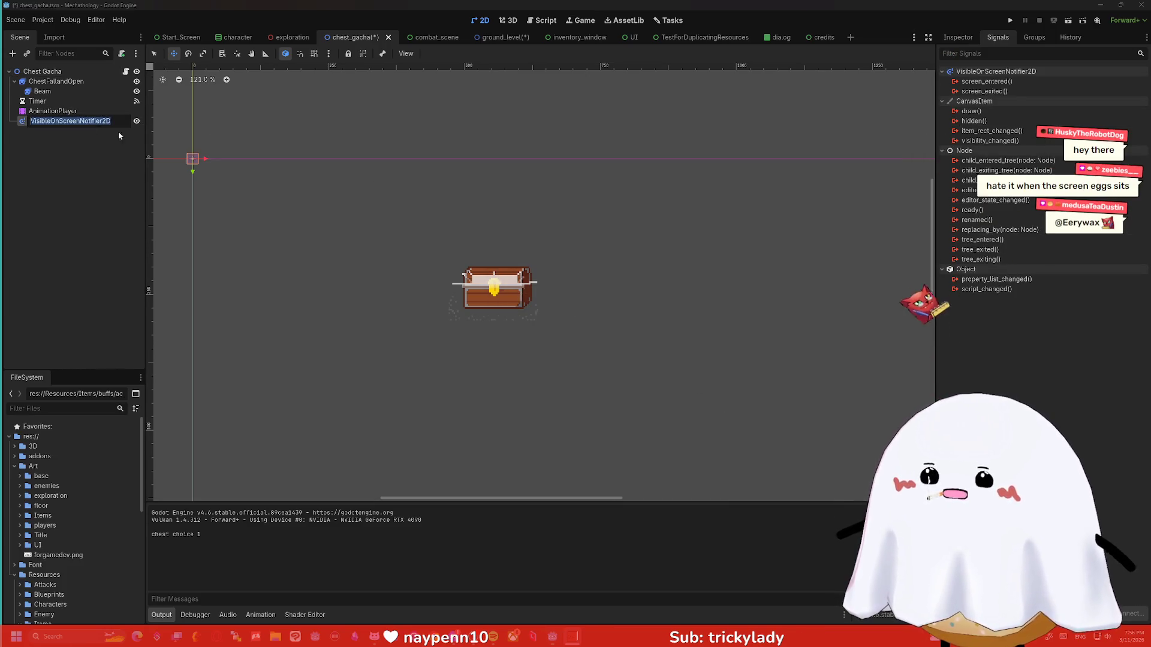
double_click(996, 91)
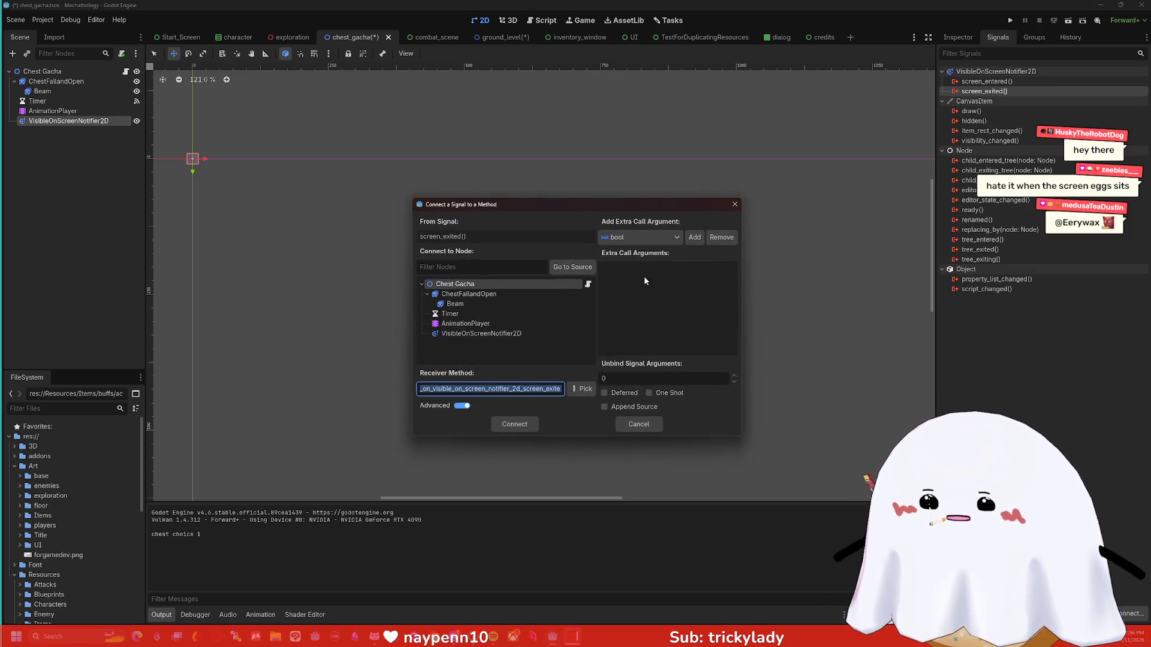
Connect screen_exited to _on_visible_on_screen_notifier_2d_screen_exited, replace pass with queue_free(), and save.
left_click(513, 429)
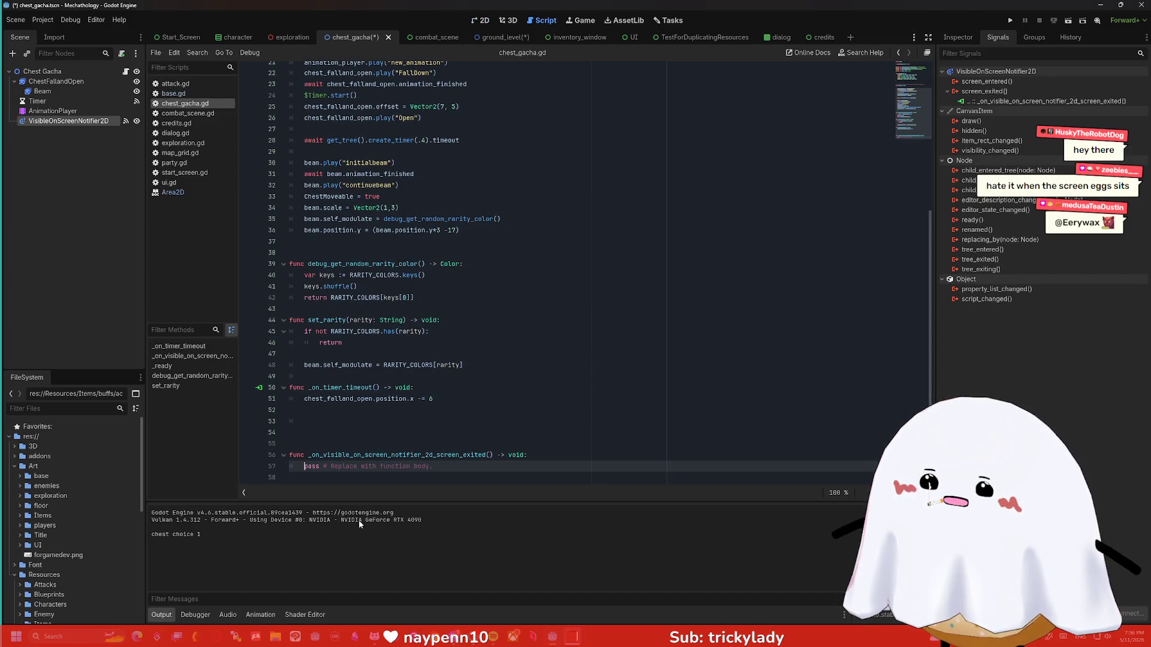
left_click_drag(433, 466, 303, 470)
type("q")
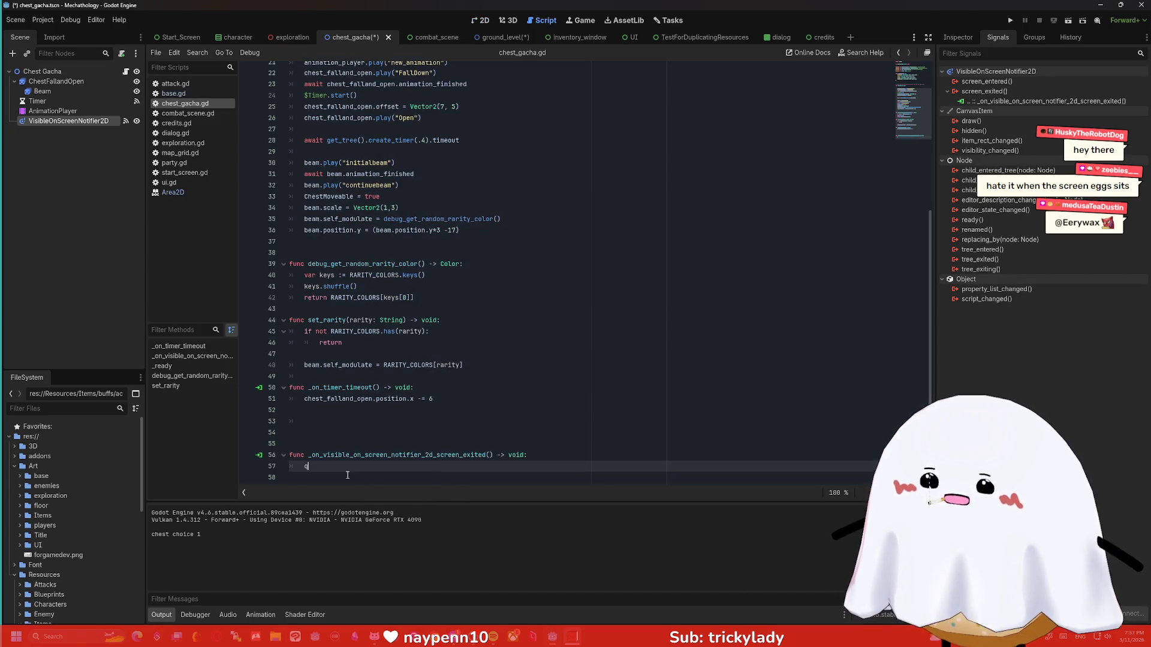
type("ueue_")
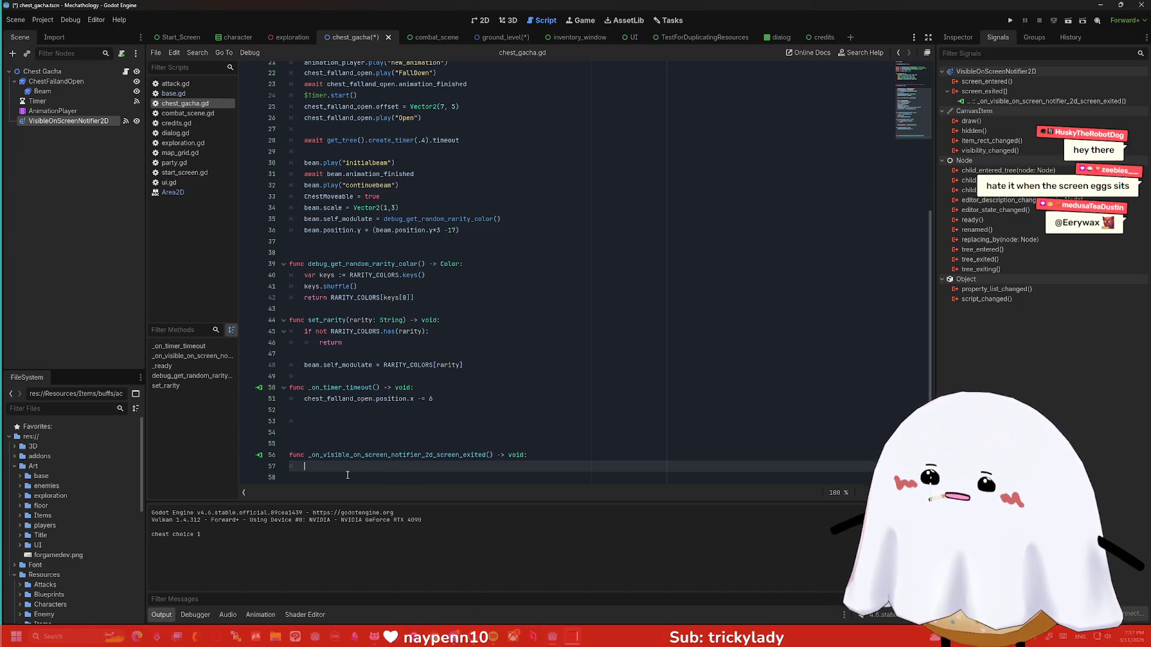
type("fr")
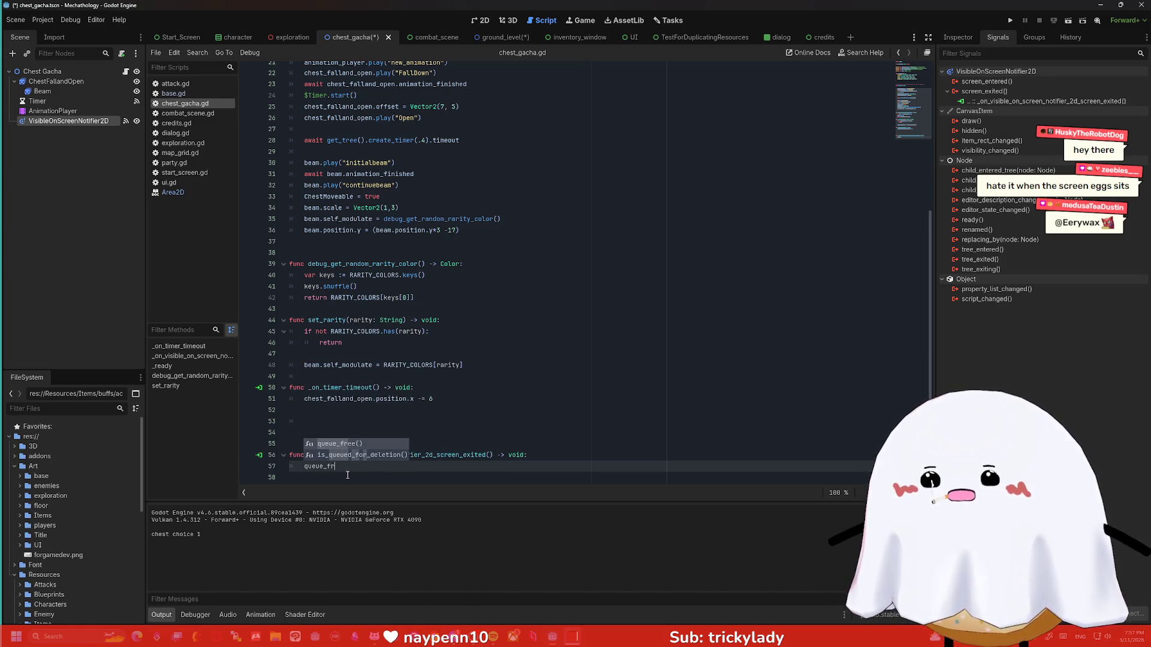
key("Return")
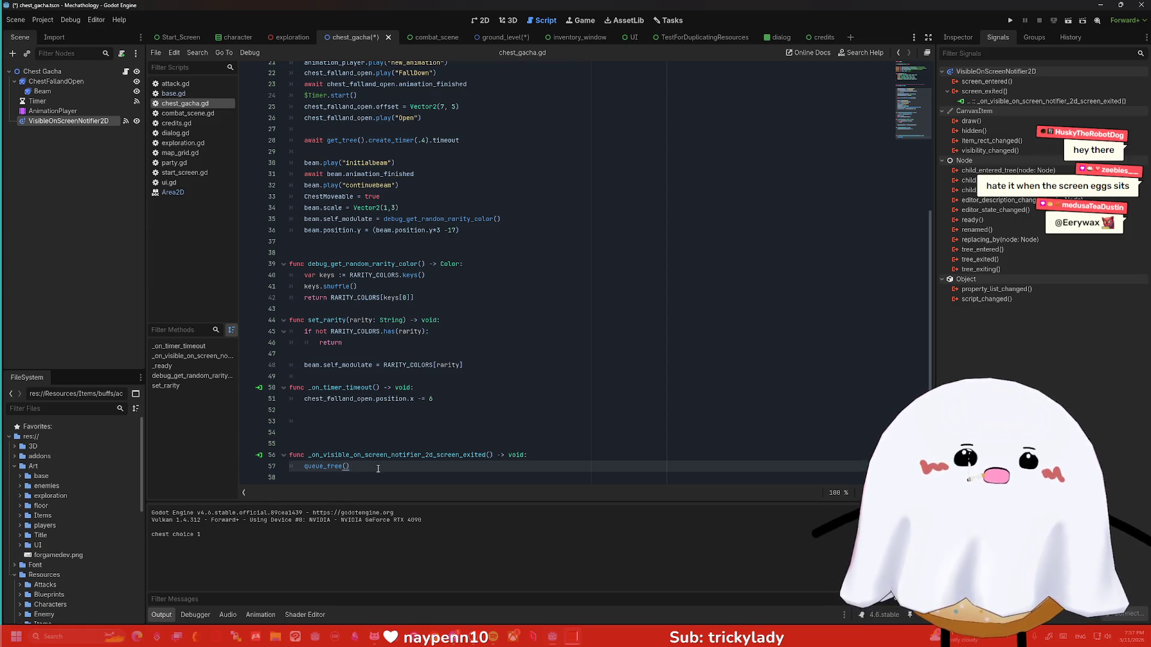
key("ctrl+s")
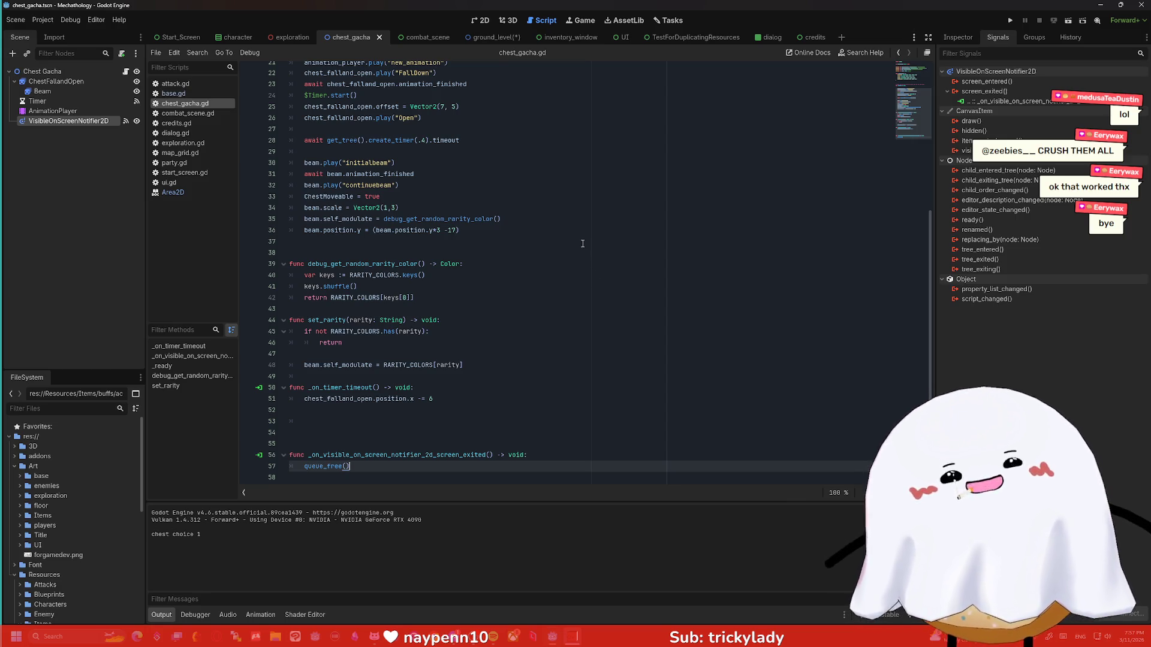
Run the game to test the chests.
left_click(1009, 21)
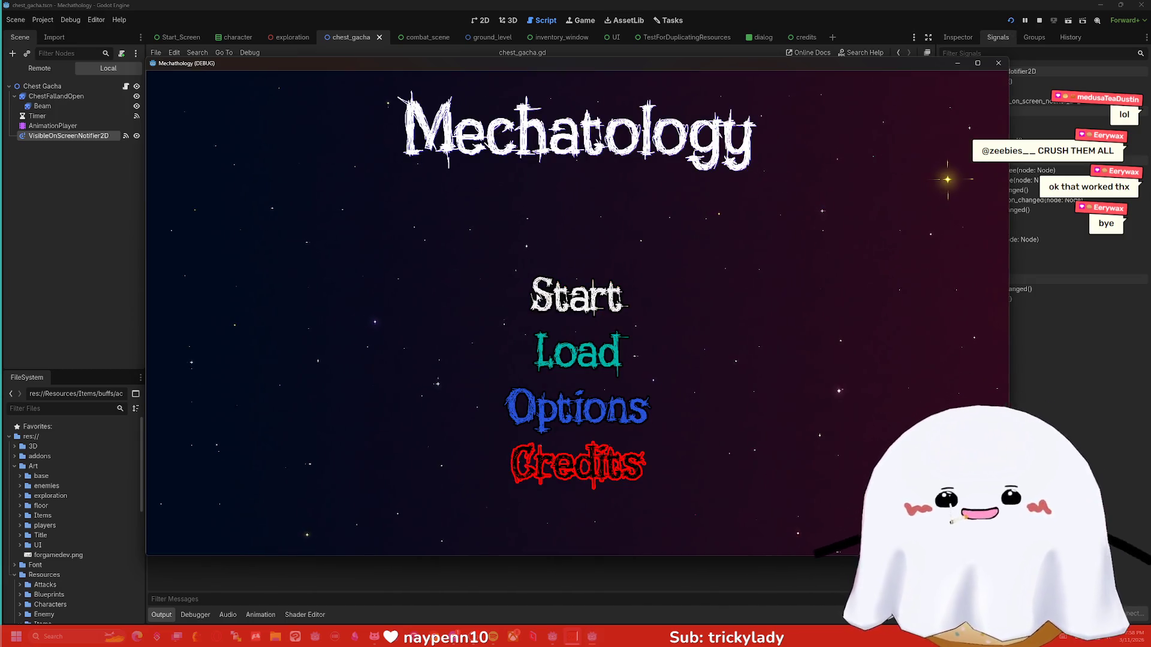
left_click(538, 292)
left_click(805, 290)
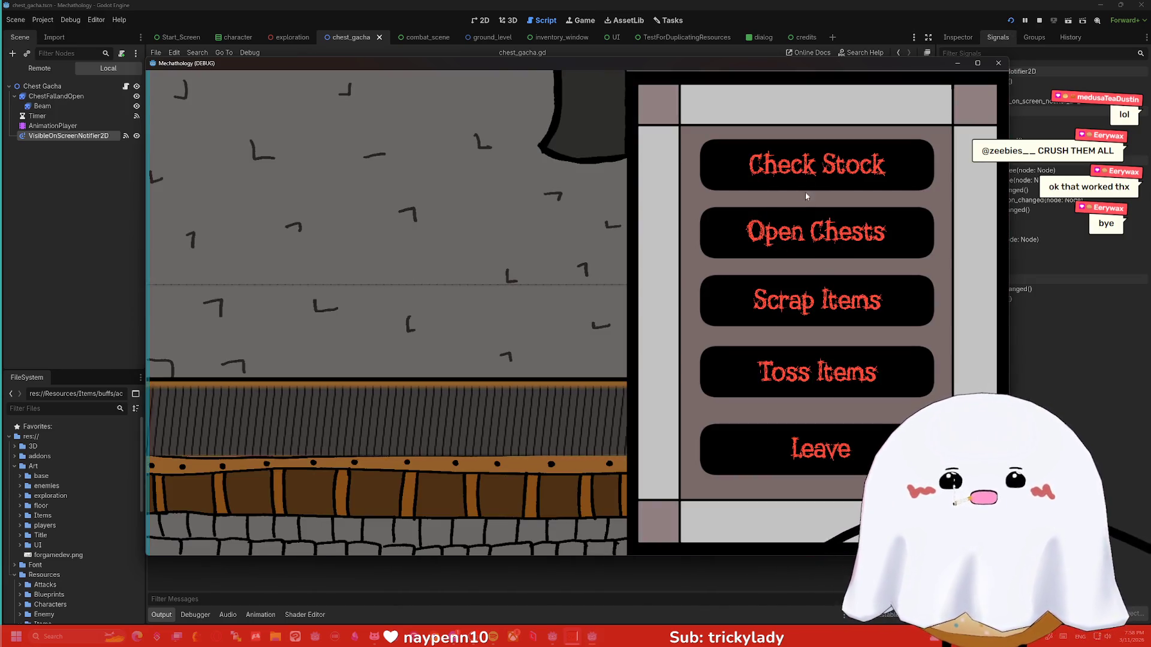
left_click(807, 233)
key("F8")
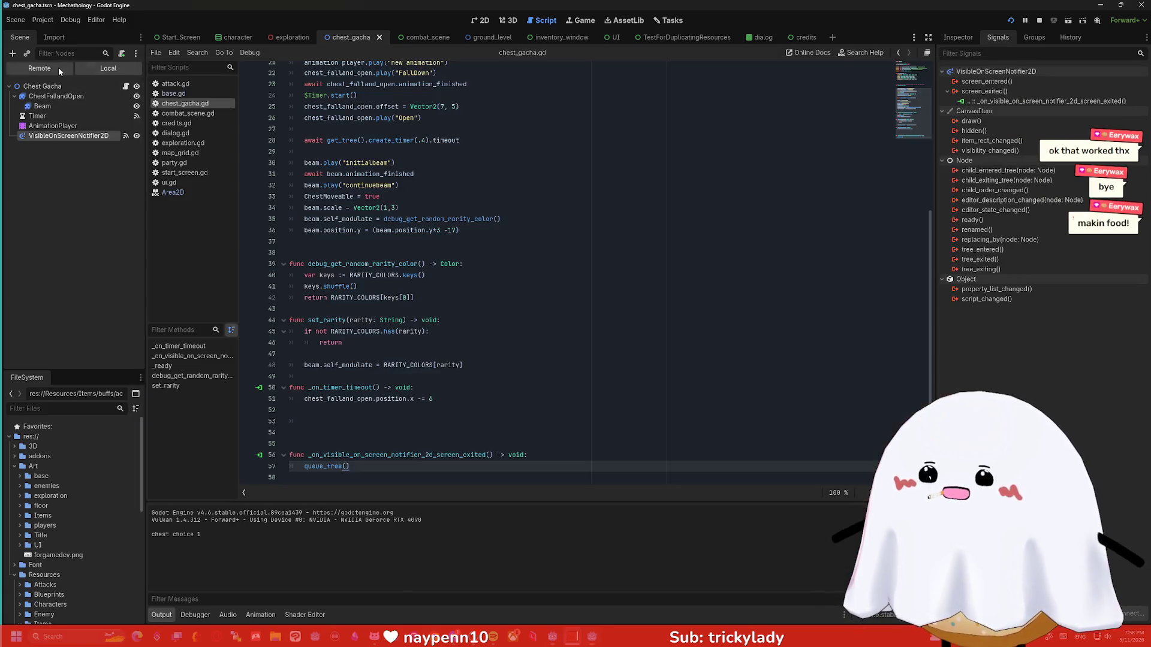
left_click(59, 68)
left_click(15, 145)
left_click(20, 235)
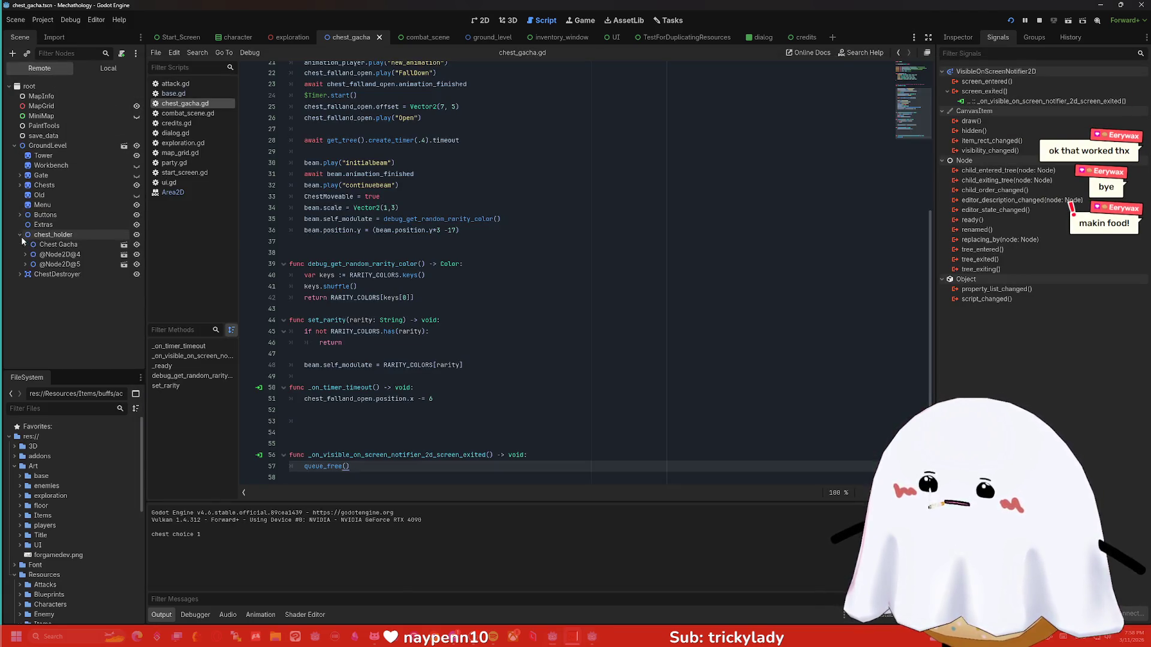
left_click(567, 643)
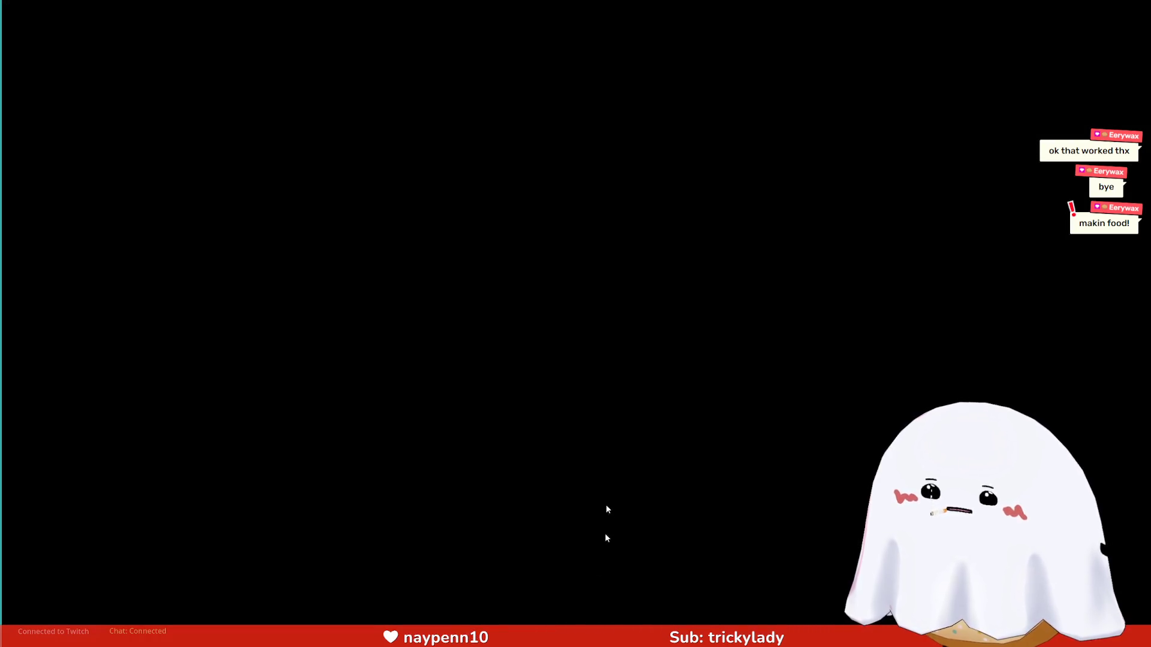
key("alt+Tab")
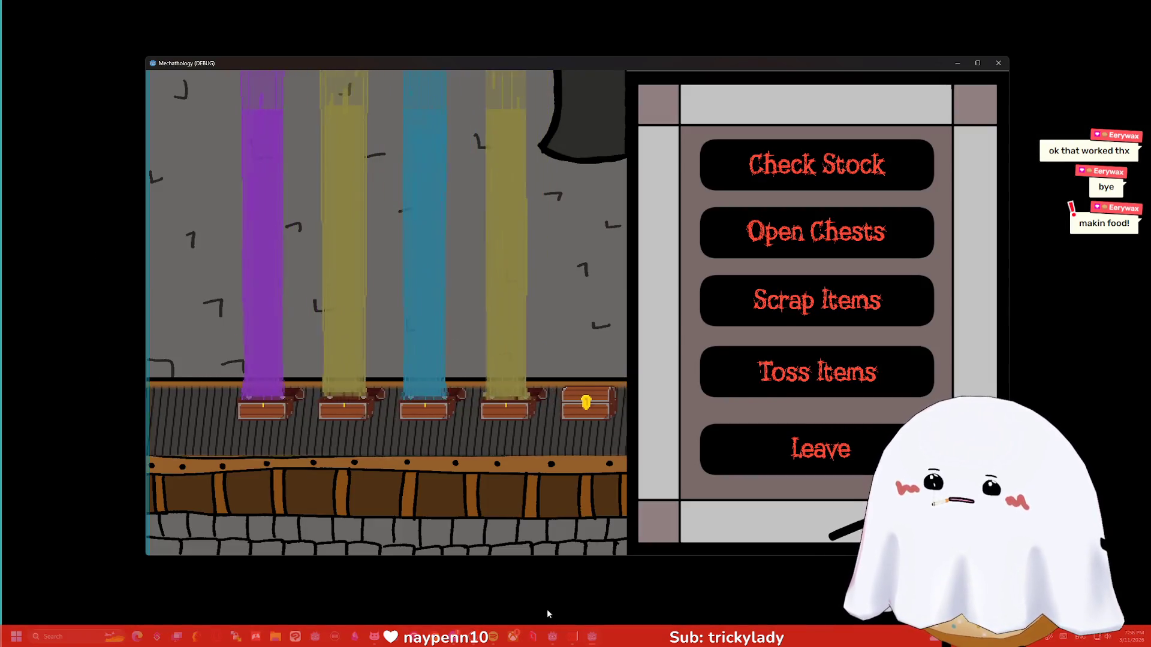
key("alt+Tab")
key("alt+Tab")
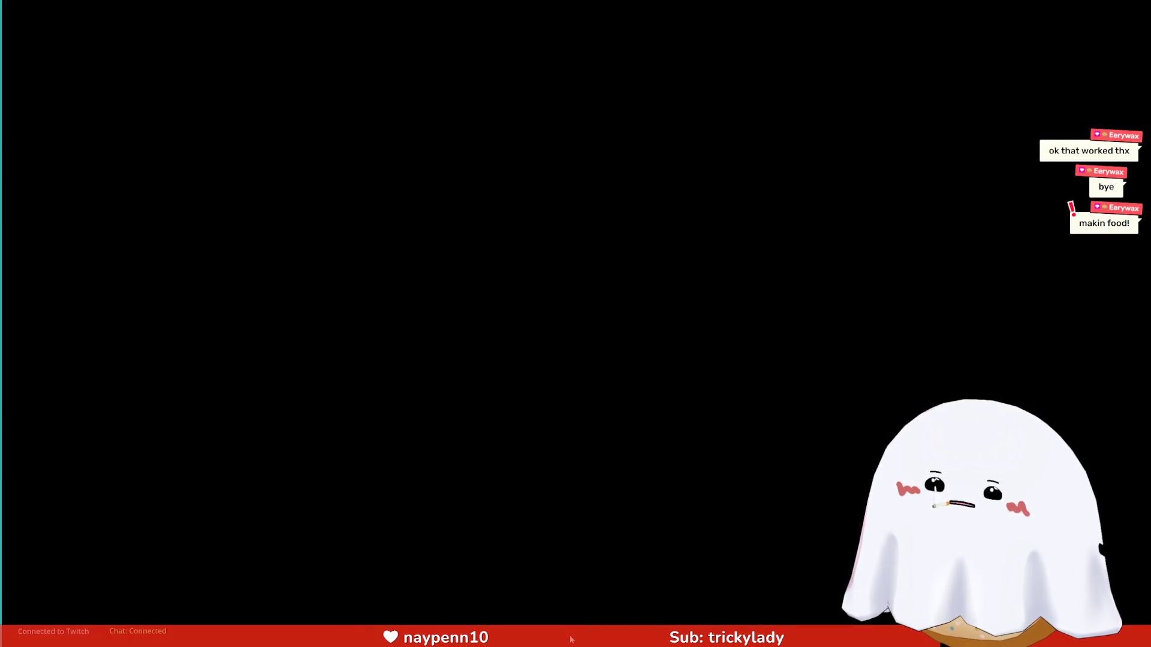
left_click(555, 642)
key("alt+Tab")
key("alt+Tab")
left_click(454, 318)
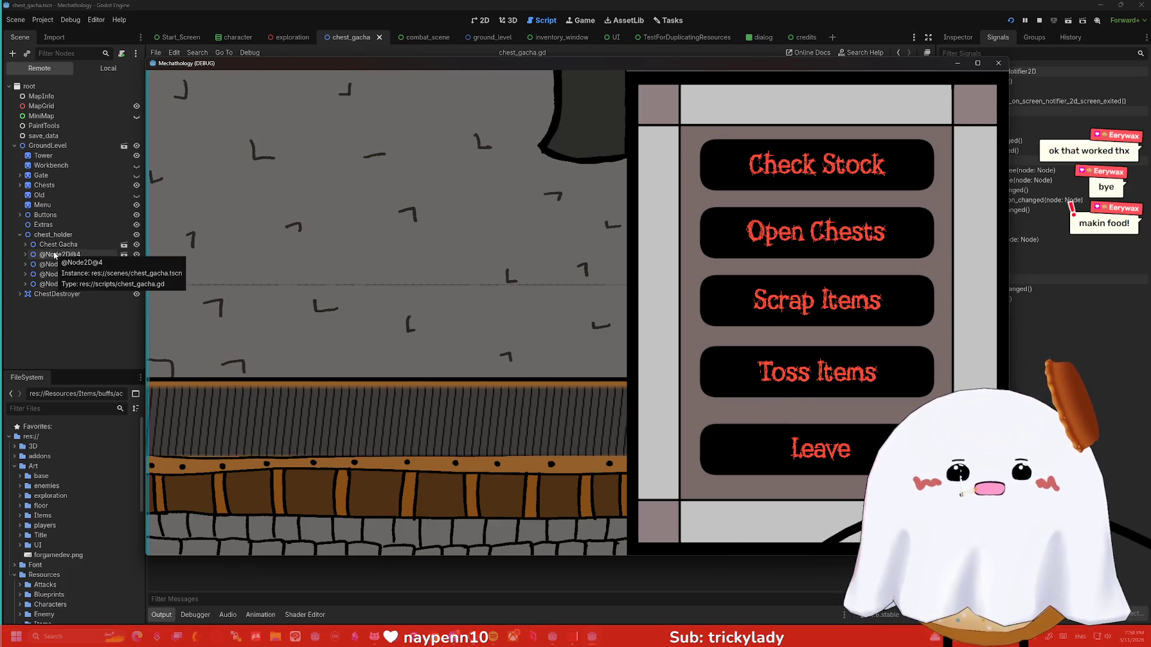
left_click(998, 63)
Prefix the queue_free() call with self. in the screen-exit handler.
key("Home")
type("self.")
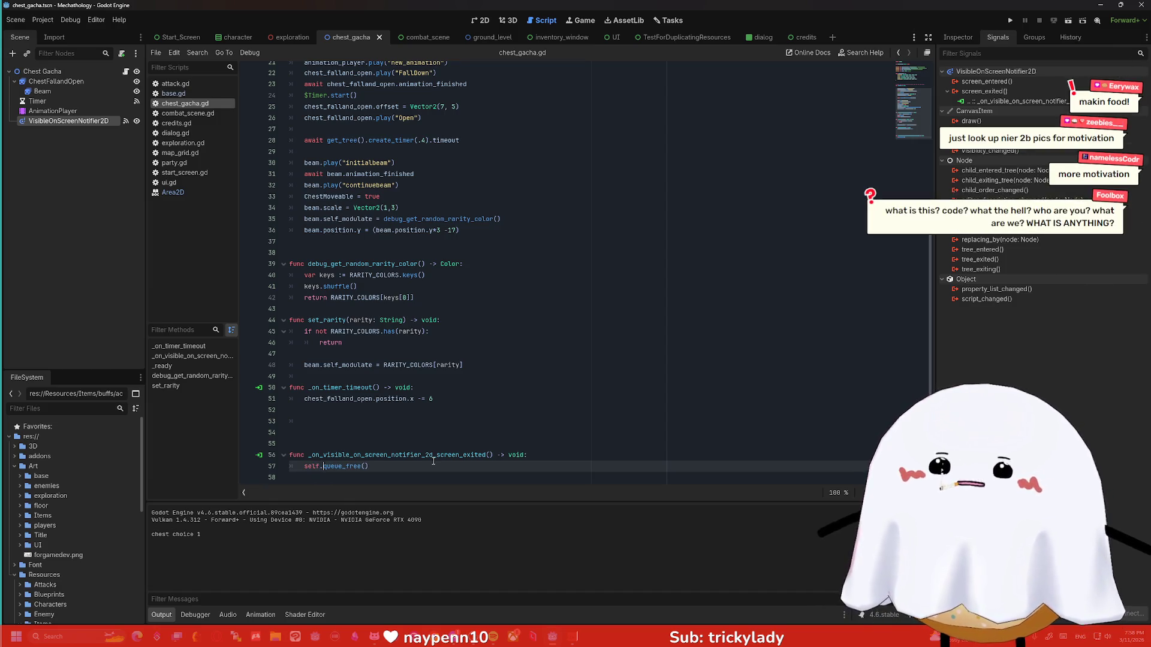
key("Escape")
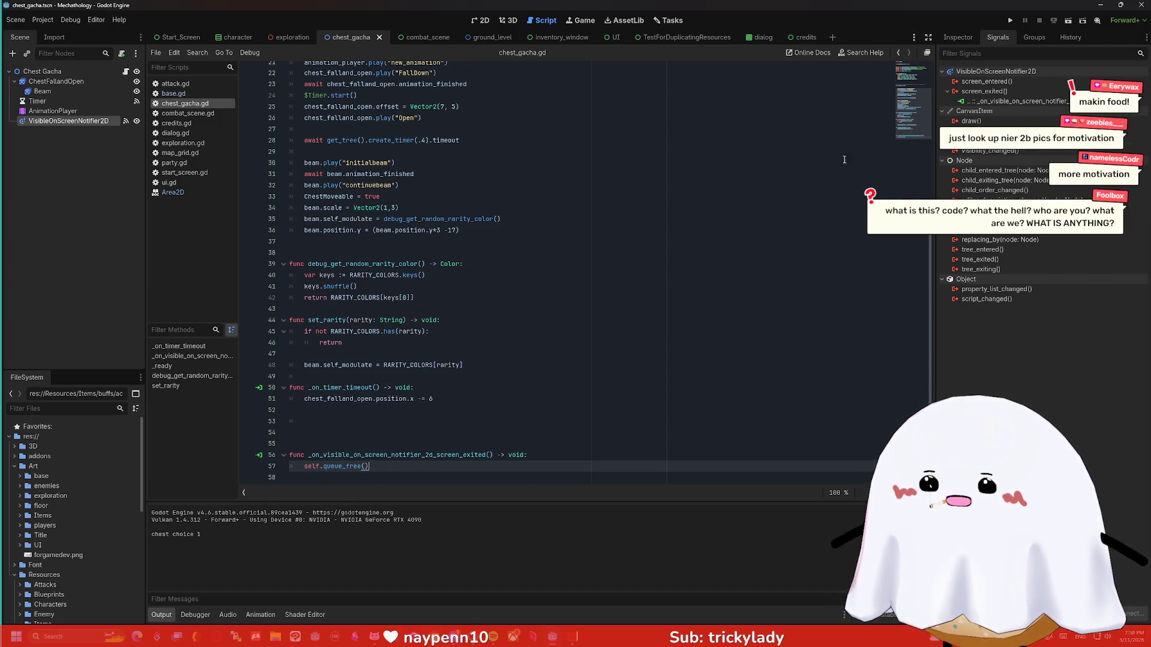
Run the game, expand GroundLevel in the Remote tree, and open chests in the chest room.
left_click(1010, 19)
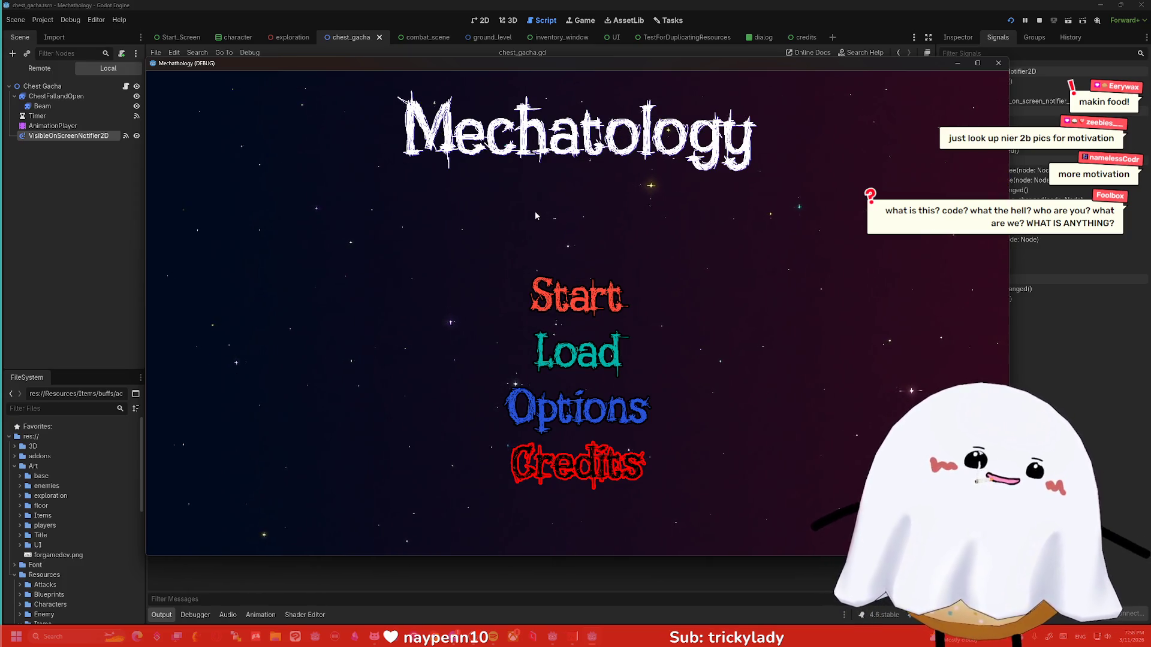
left_click(576, 295)
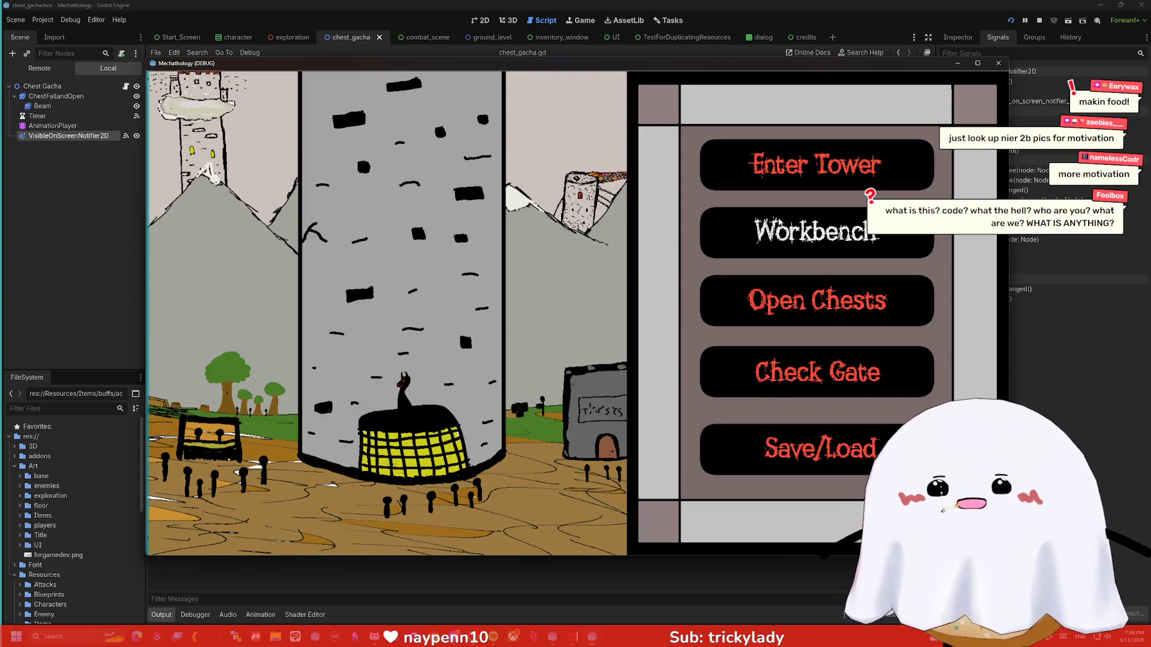
key("F8")
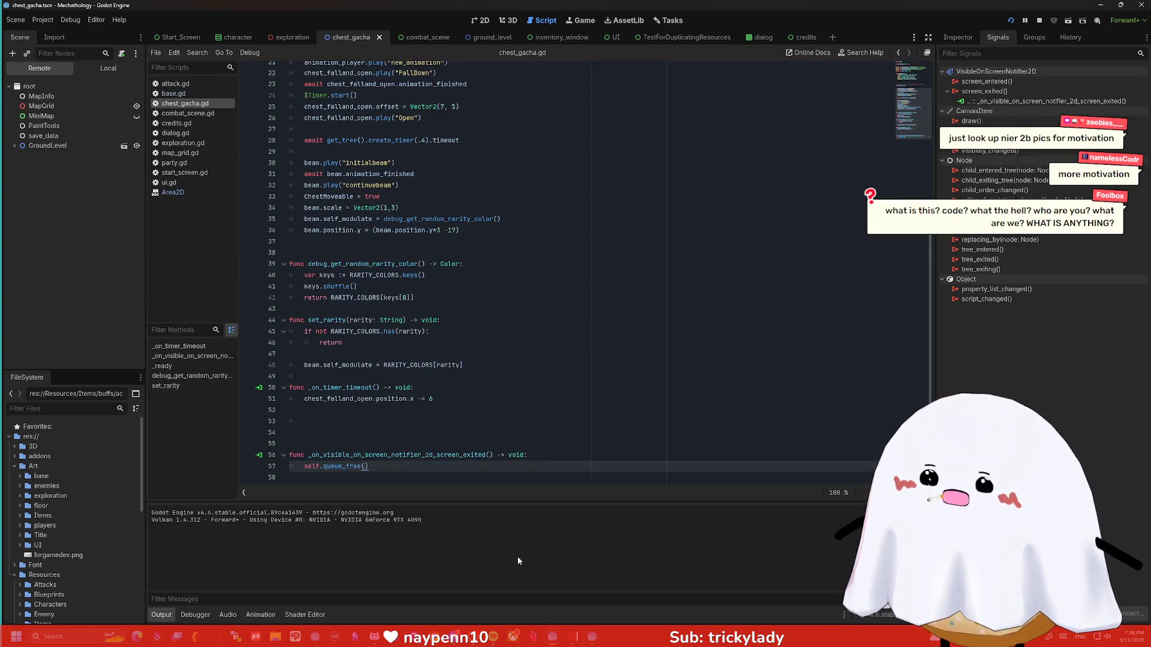
key("alt+Tab")
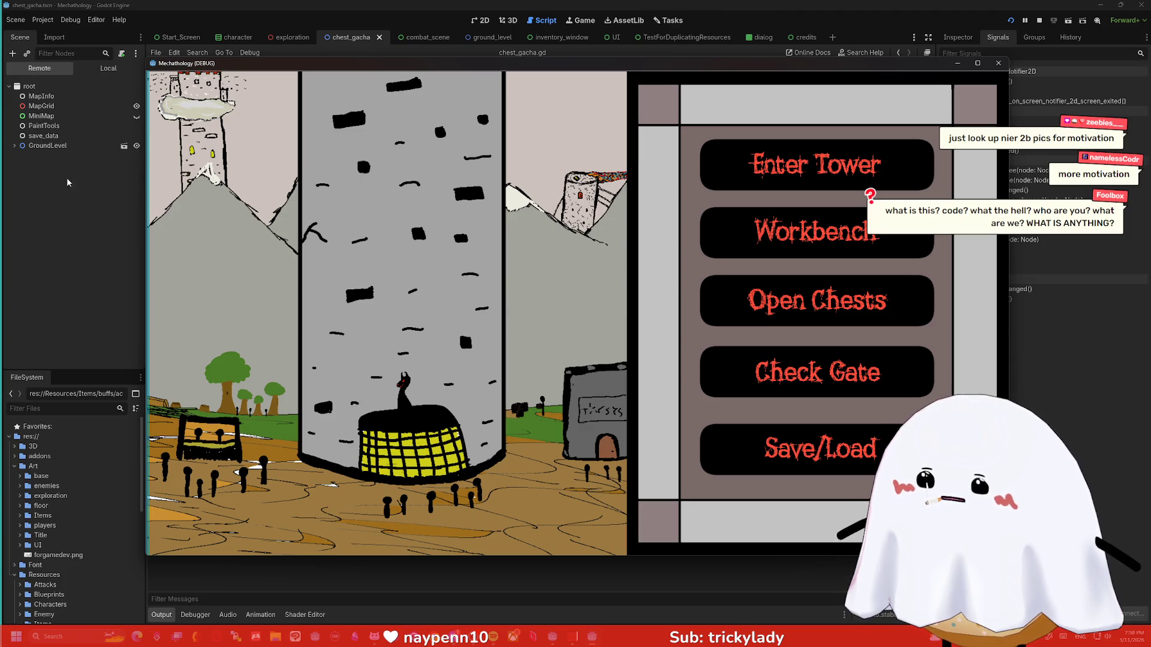
left_click(13, 145)
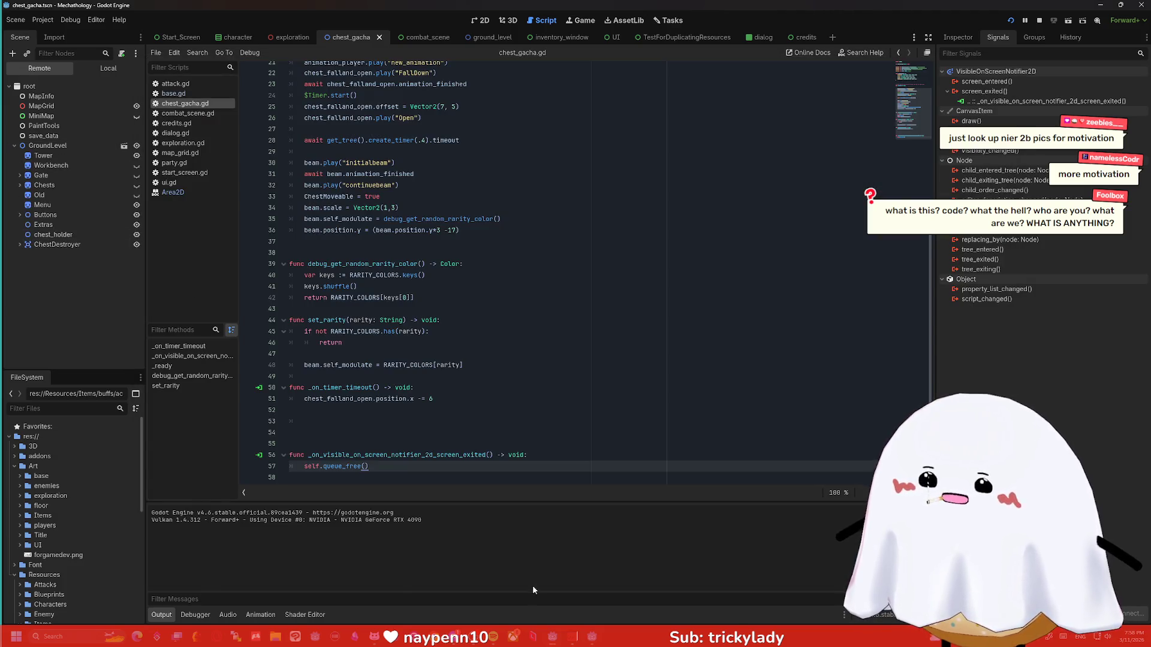
key("alt+Tab")
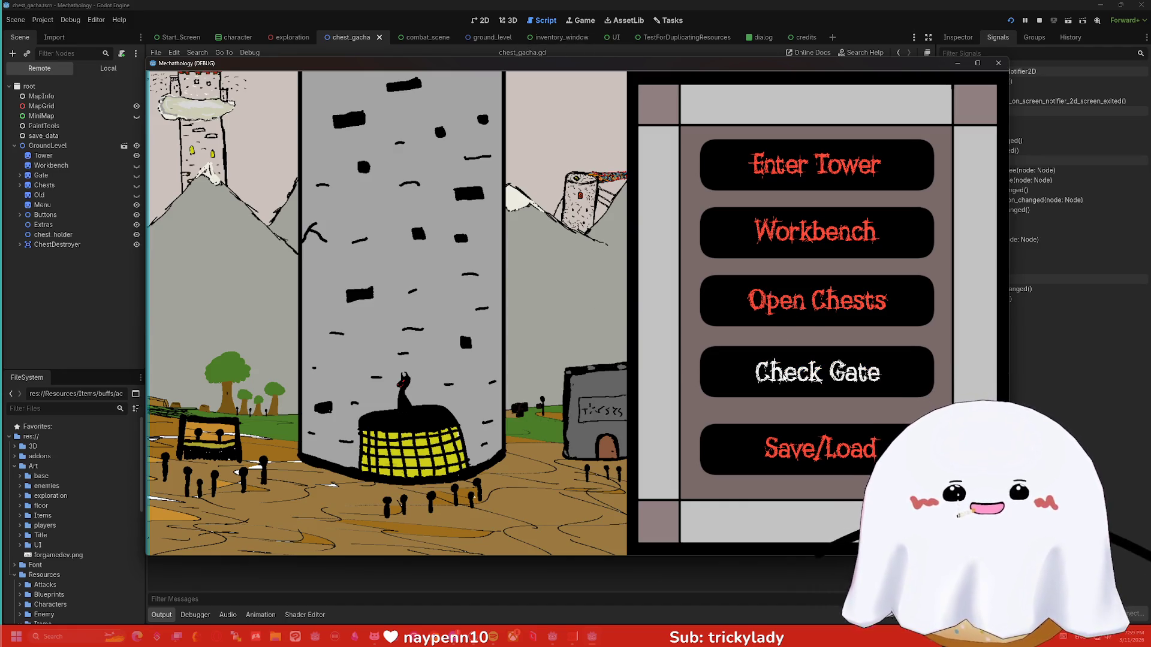
left_click(779, 315)
left_click(790, 223)
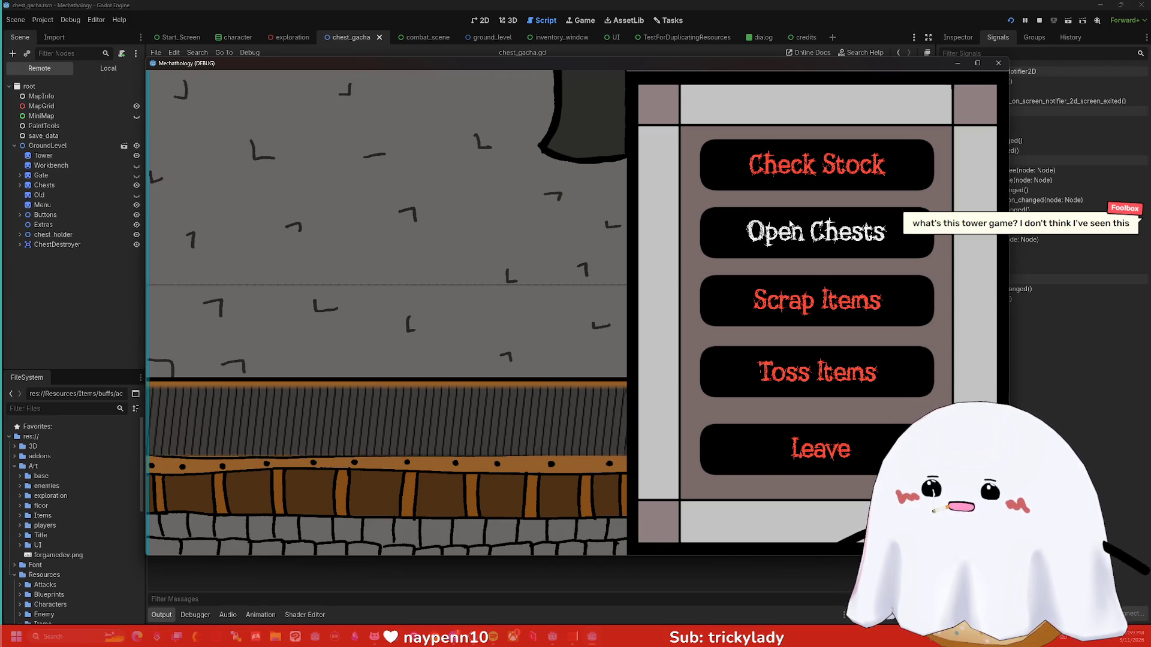
Inspect the spawned chests under chest_holder in the Remote tree, then stop the game.
left_click(20, 234)
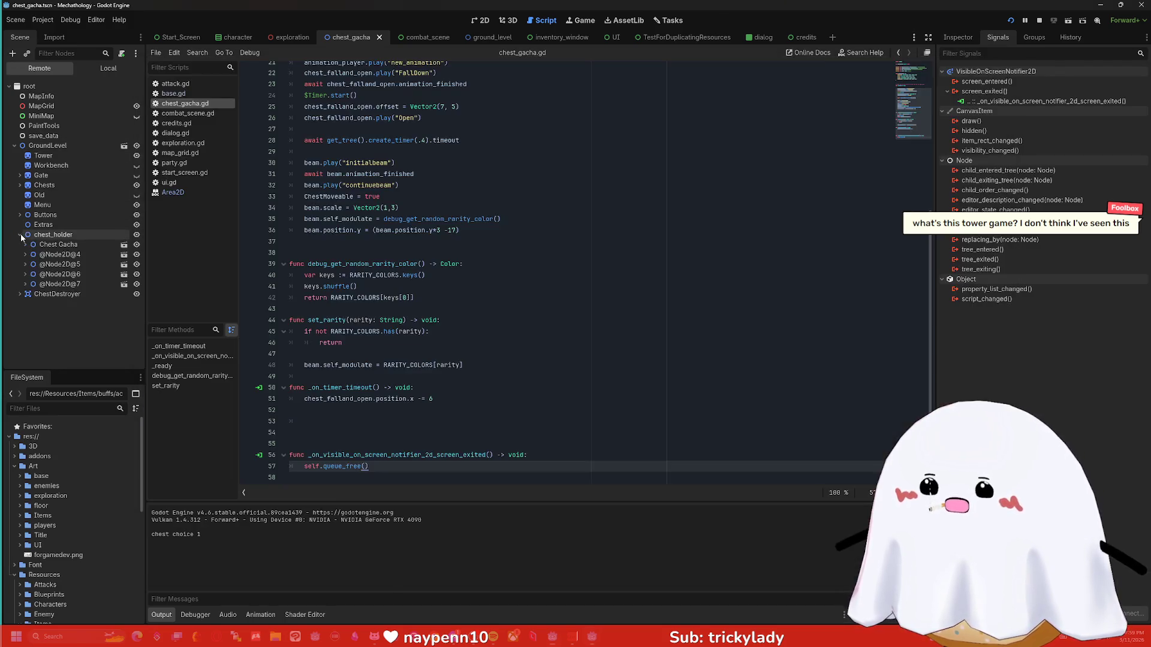
left_click(54, 244)
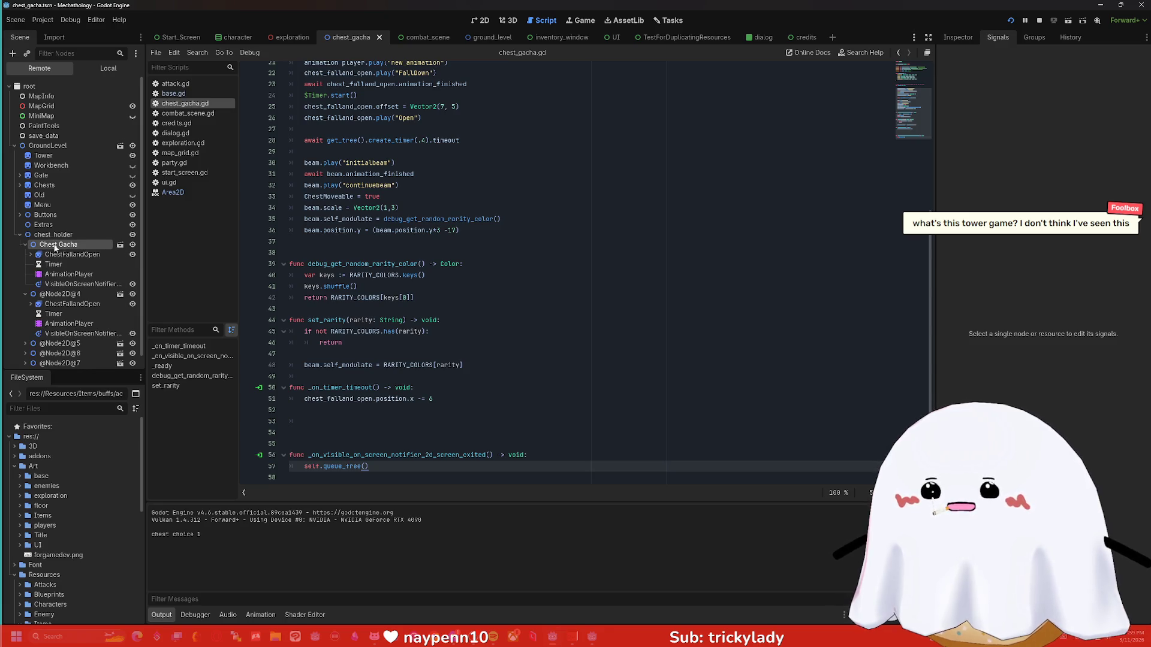
left_click(27, 244)
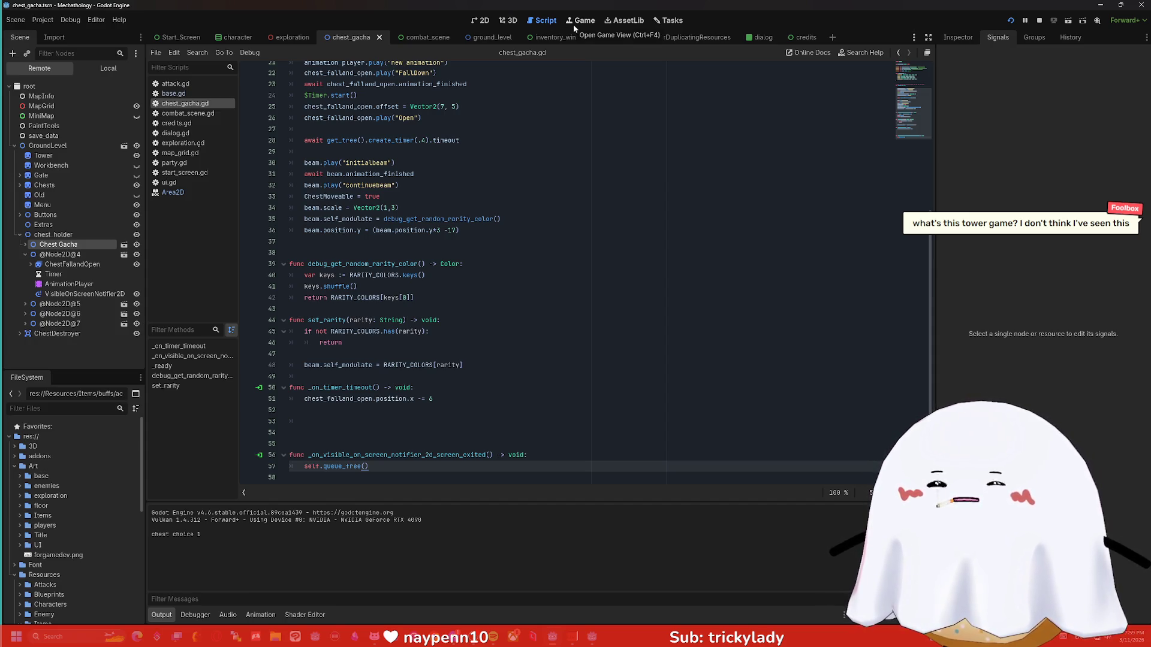
key("F8")
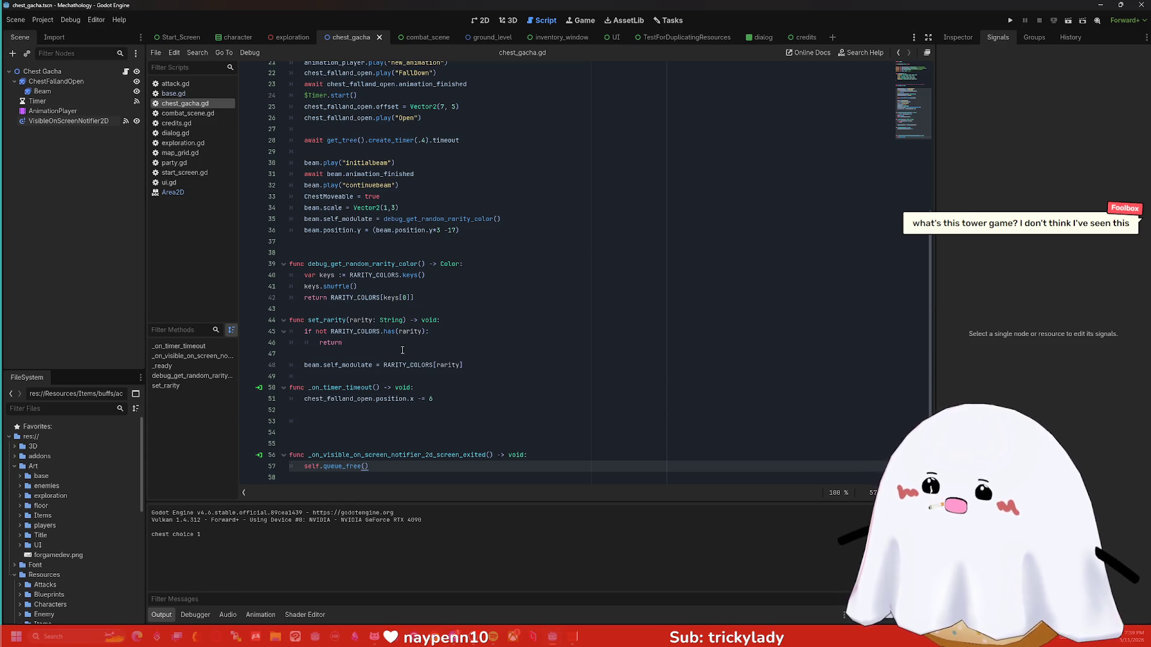
Remove the self prefix from self.queue_free() on line 57.
left_click_drag(379, 462, 295, 471)
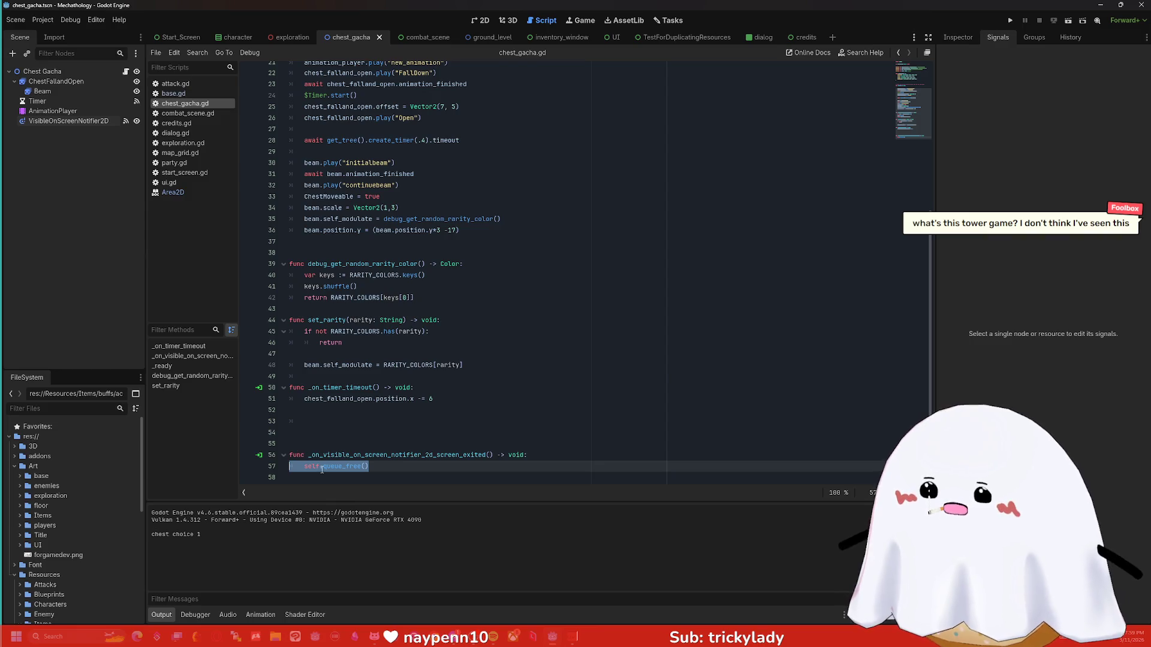
left_click(301, 466)
double_click(304, 467)
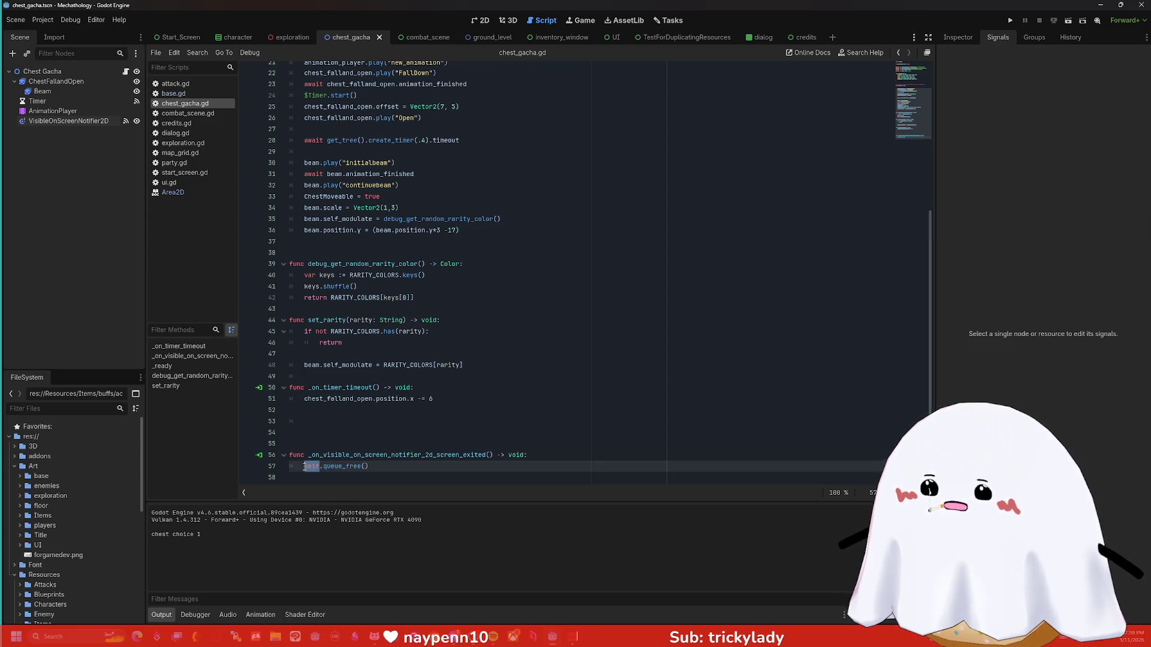
type("get")
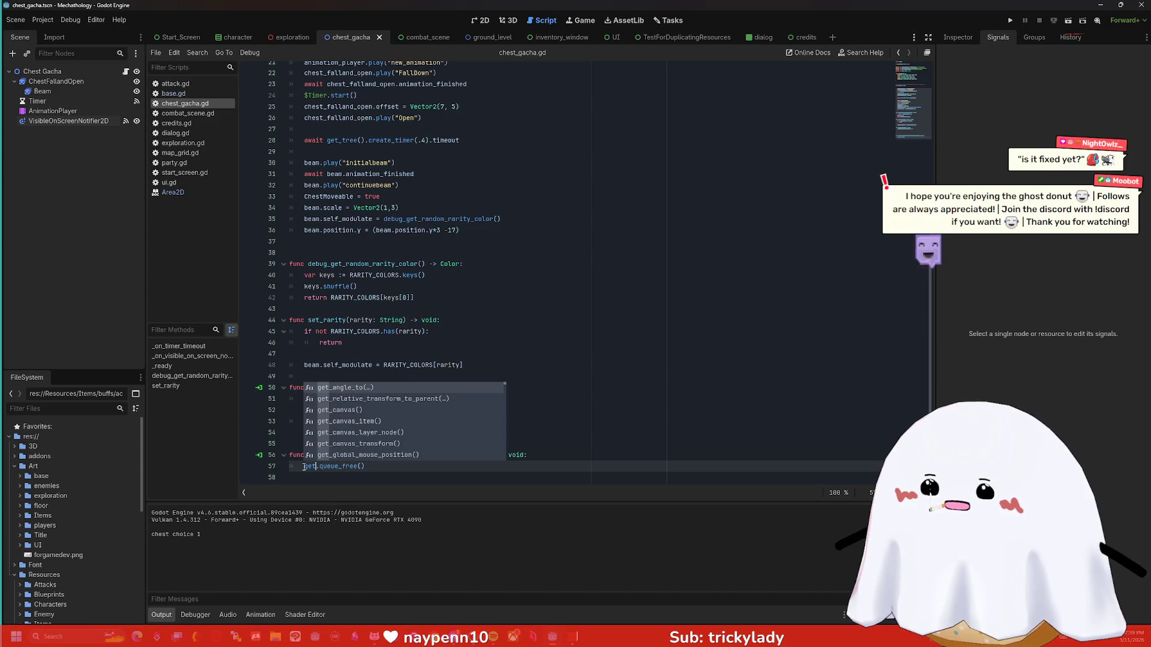
type("_")
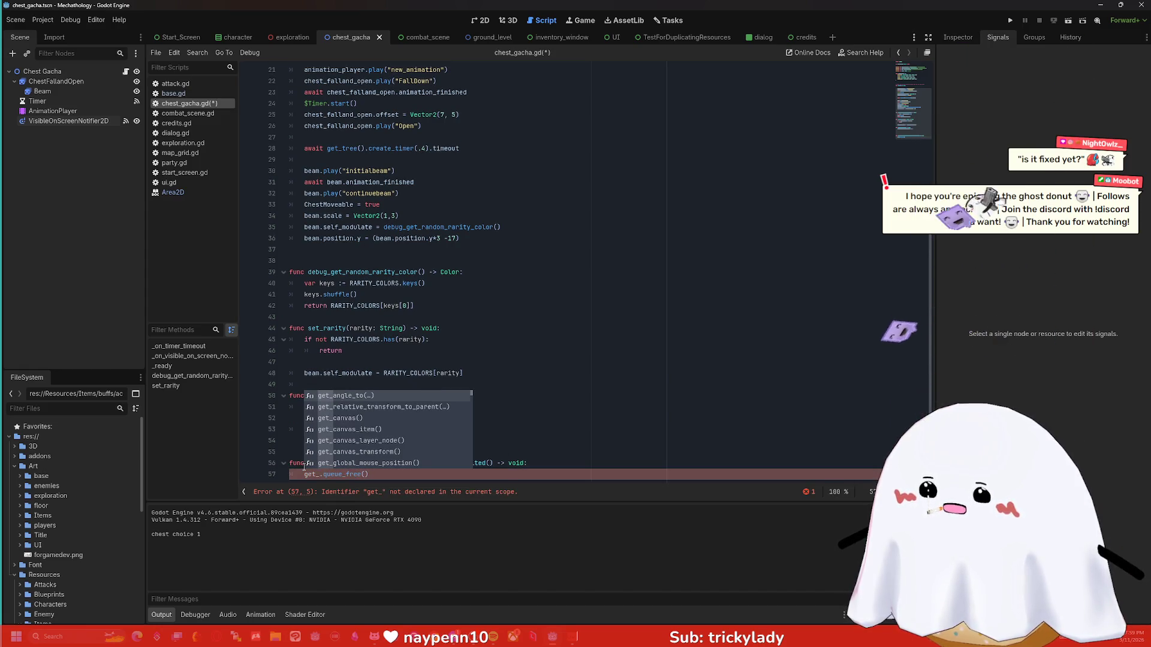
type("root")
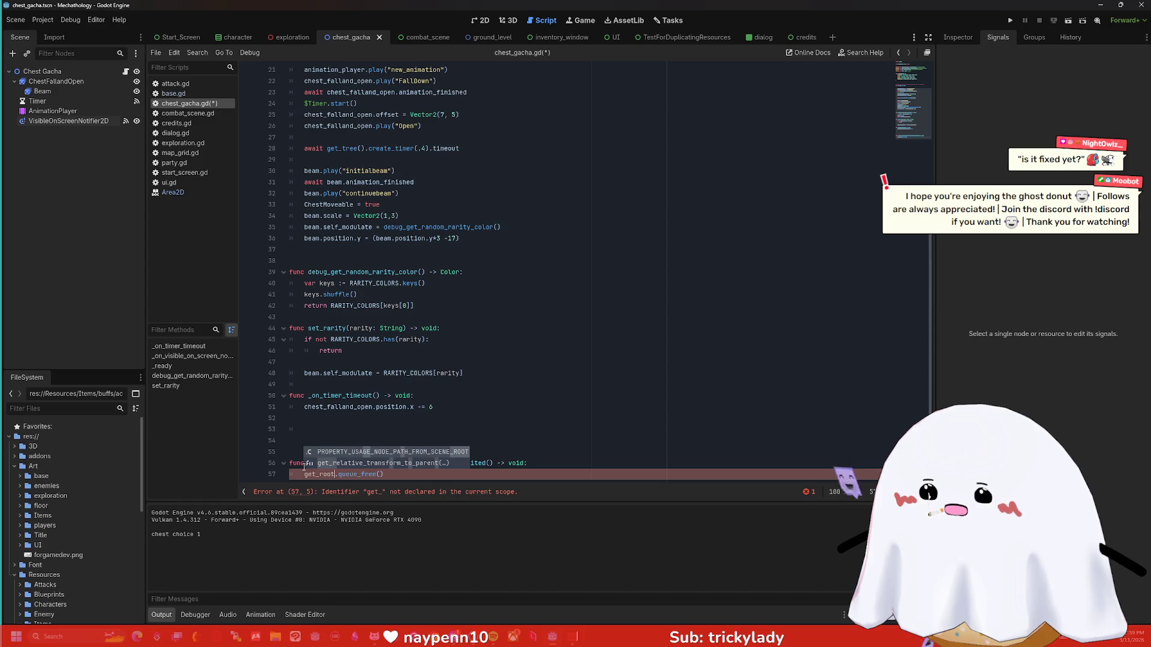
key("BackSpace")
key("BackSpace")
key("BackSpace")
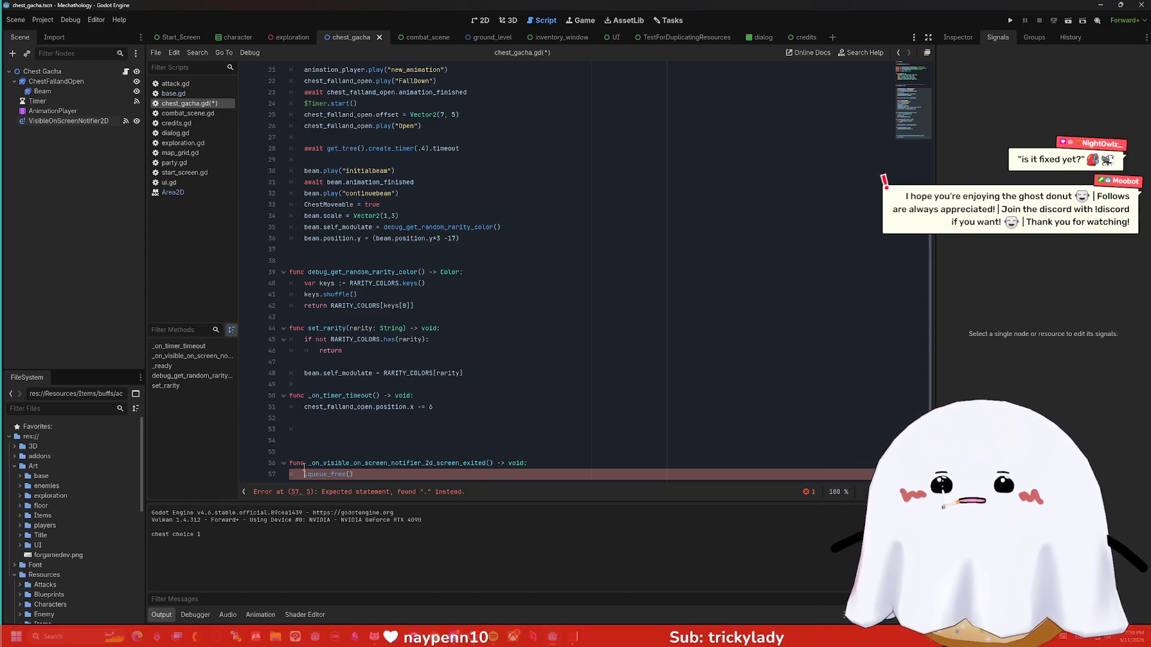
type("root")
key("Return")
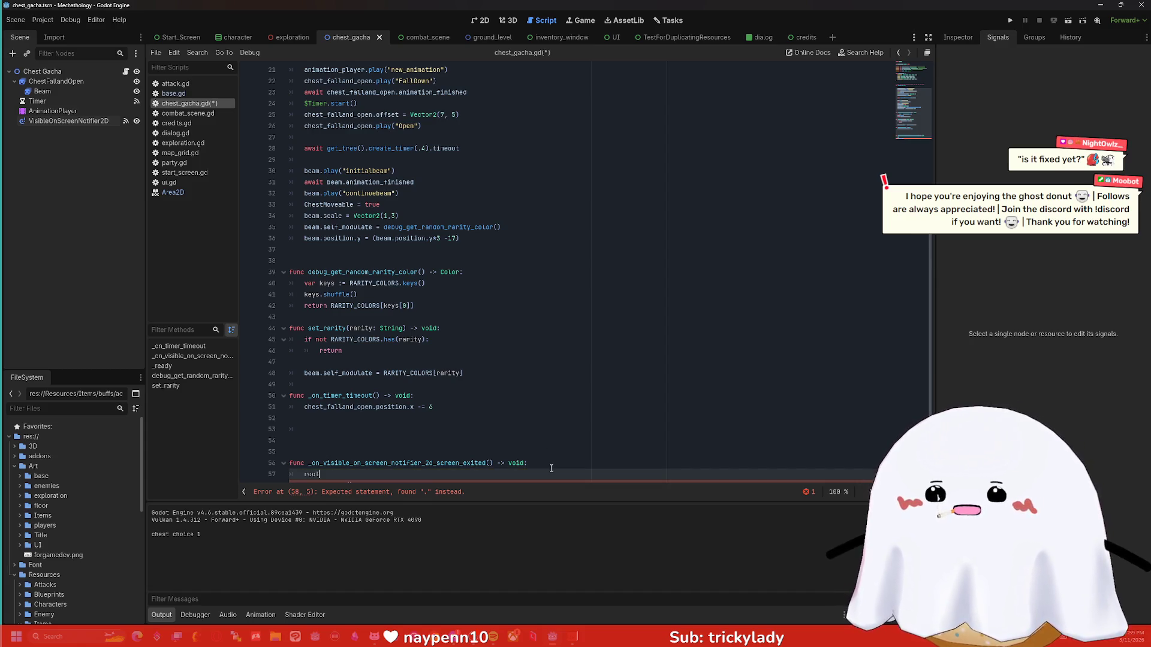
Leave plain queue_free() on line 57 and begin a print line below it.
scroll(612, 382, "down", 1)
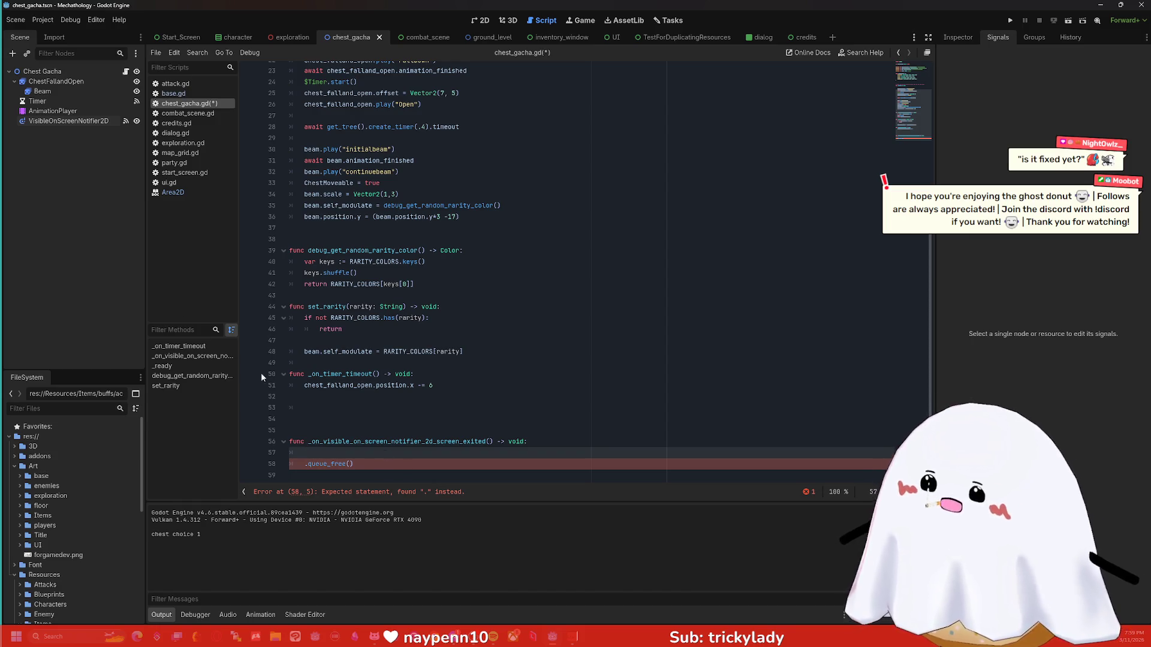
mouse_move(42, 71)
left_mouse_down()
mouse_move(312, 420)
mouse_move(312, 455)
left_mouse_up()
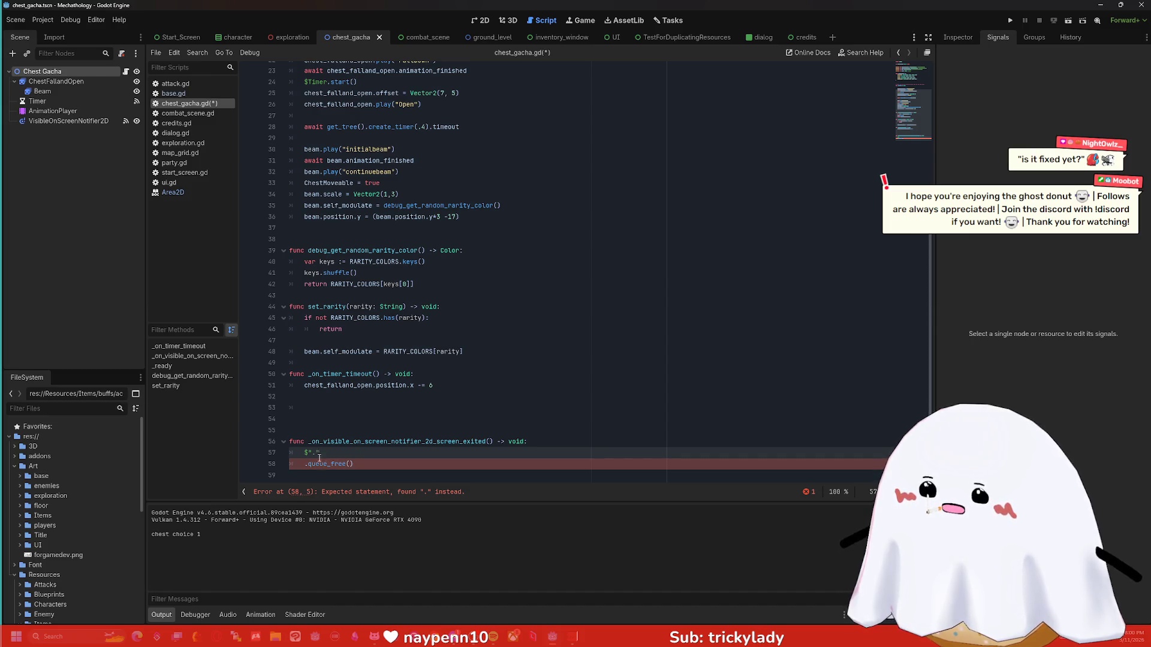
left_click_drag(308, 460, 307, 452)
key("BackSpace")
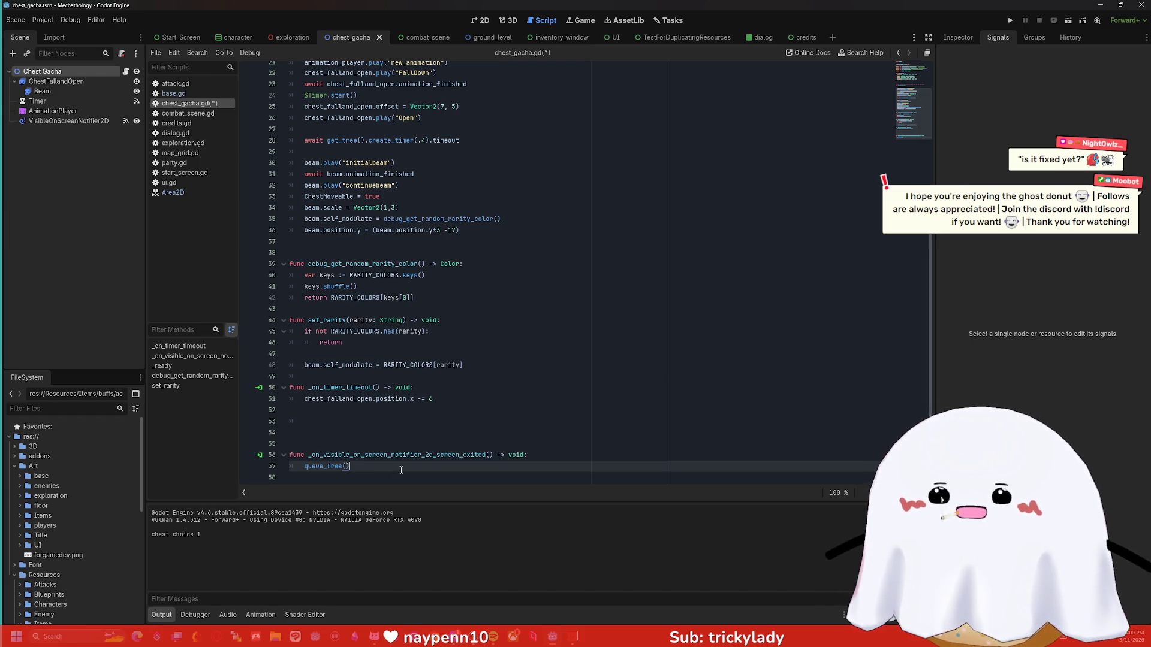
key("Return")
type("print(\"this is fiir")
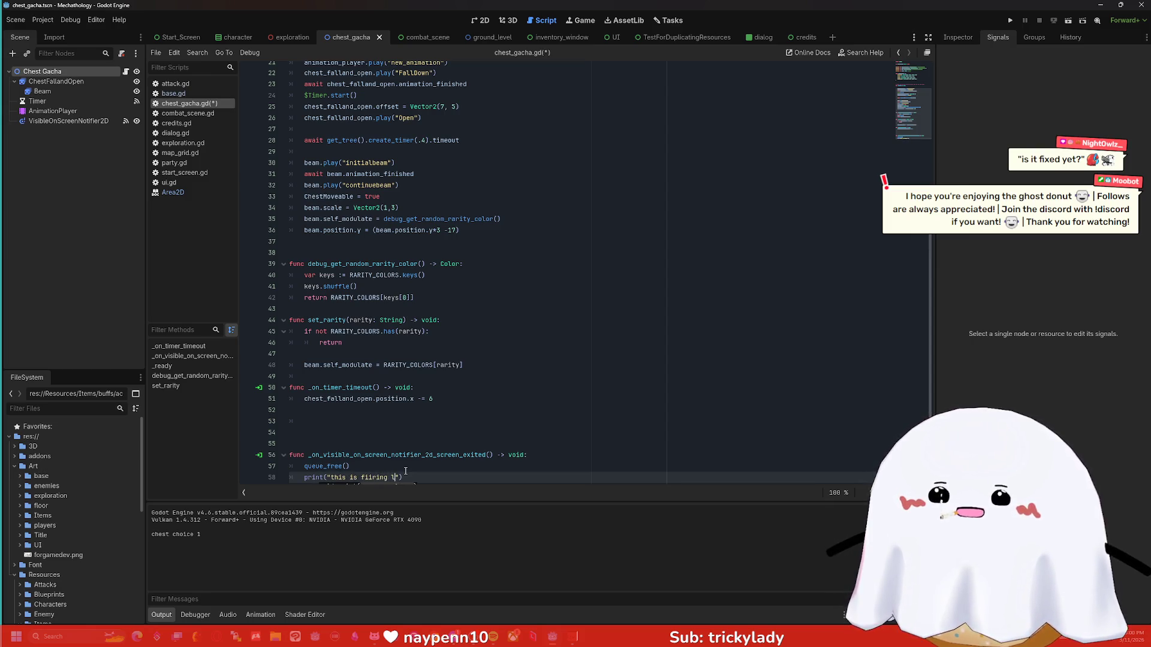
type("ing")
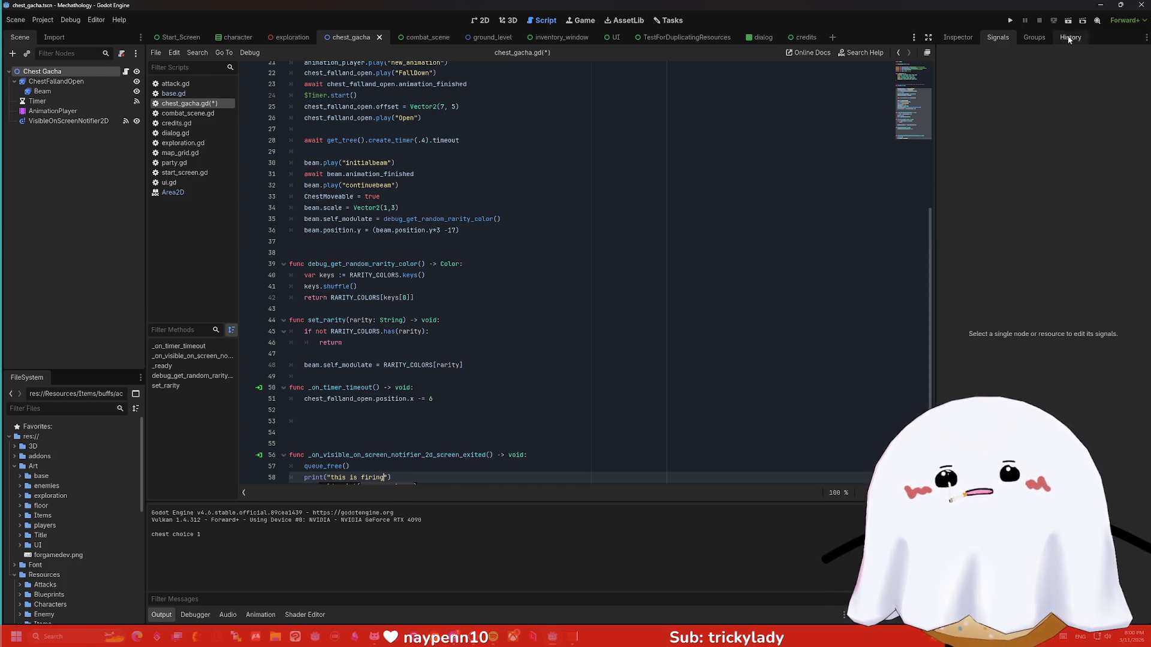
Run the game, open a chest in the chest room, reposition the game window, then close it.
left_click(1011, 20)
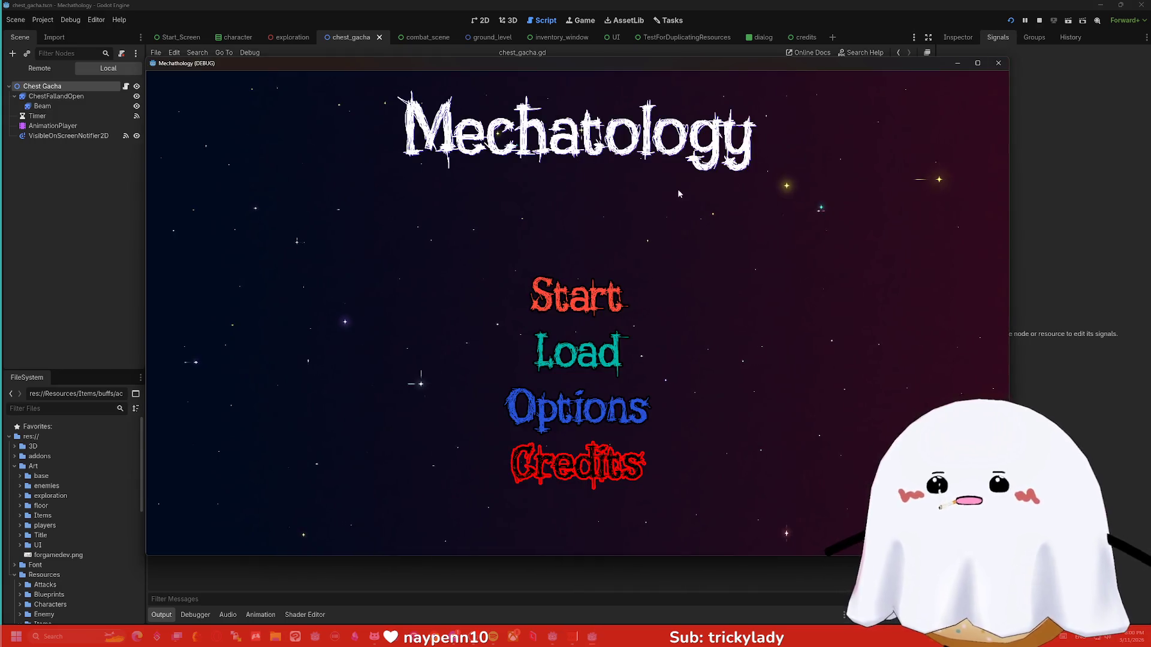
left_click(595, 300)
left_click(813, 300)
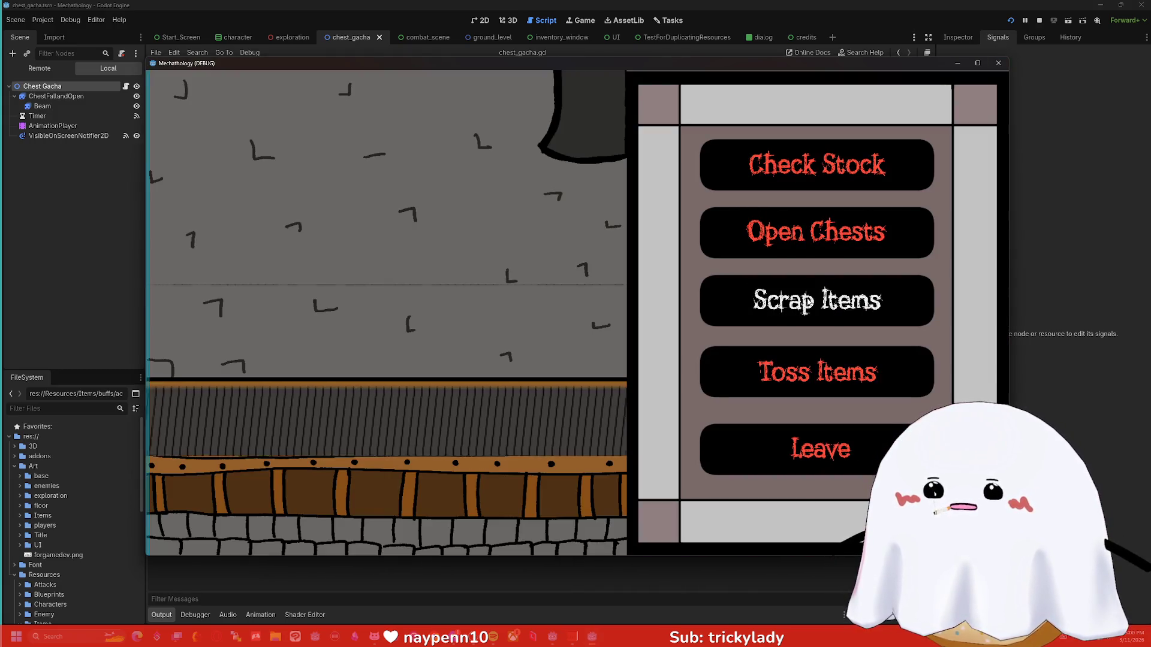
left_click(827, 232)
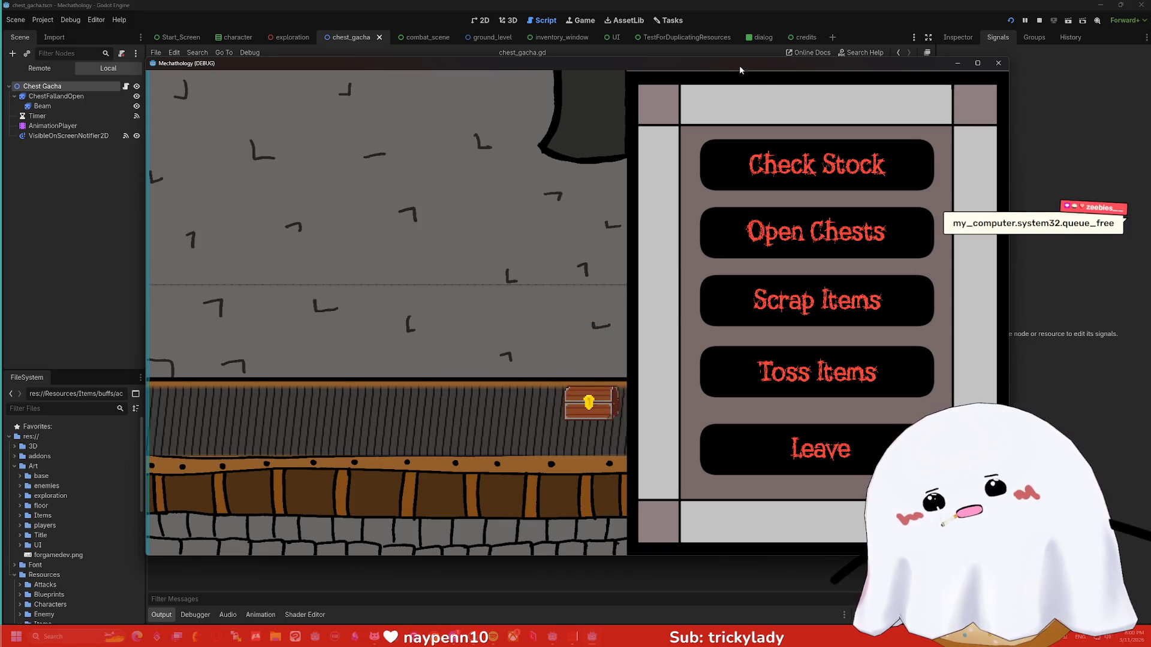
left_click_drag(742, 66, 770, 48)
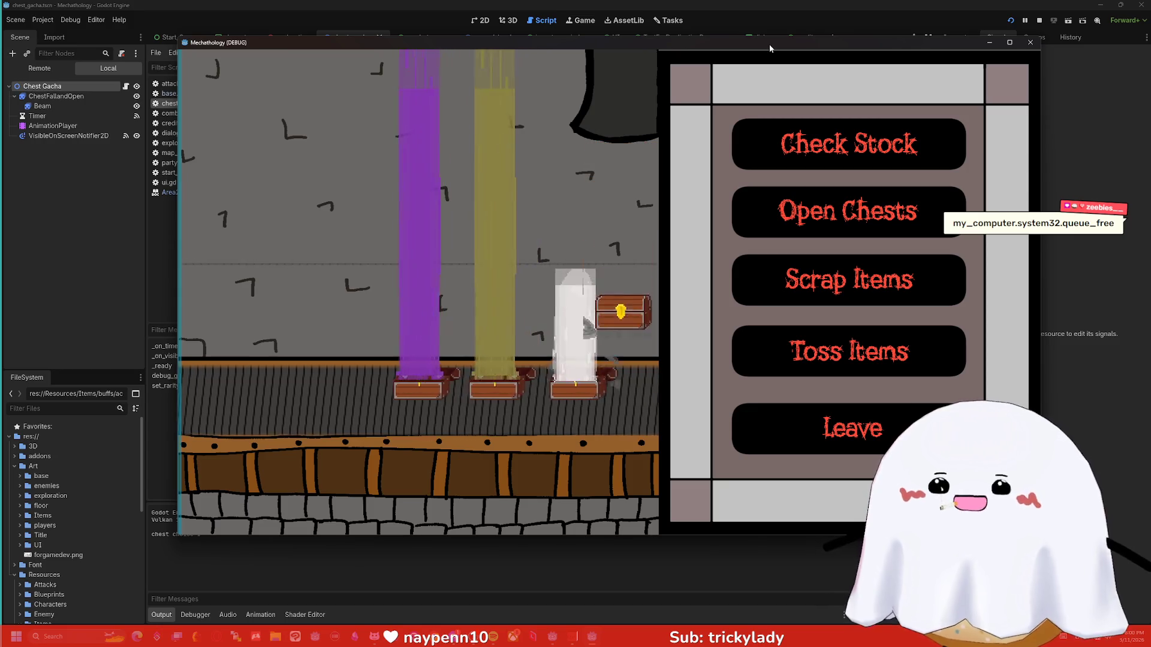
left_click_drag(768, 45, 809, 30)
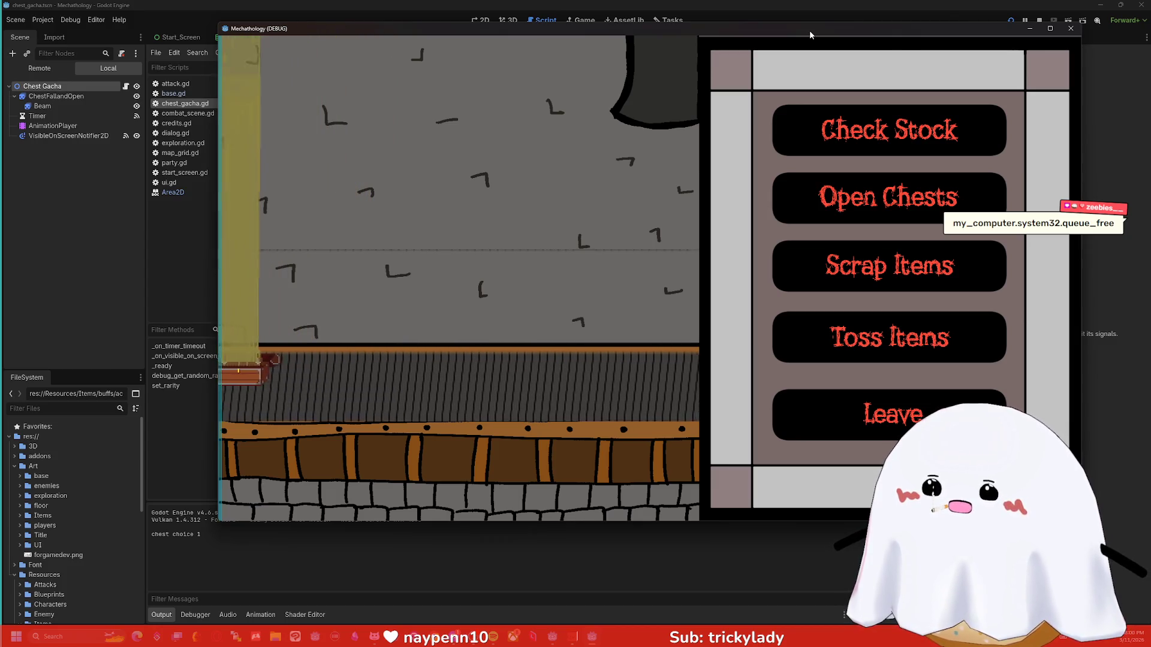
left_click(1071, 29)
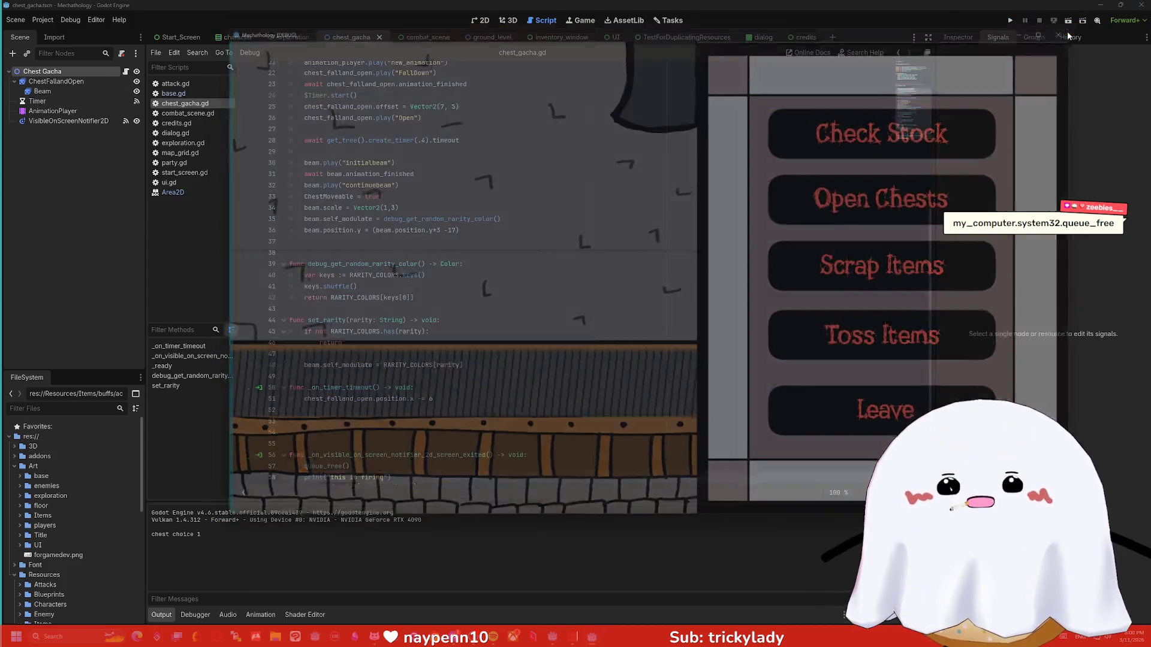
scroll(418, 309, "down", 1)
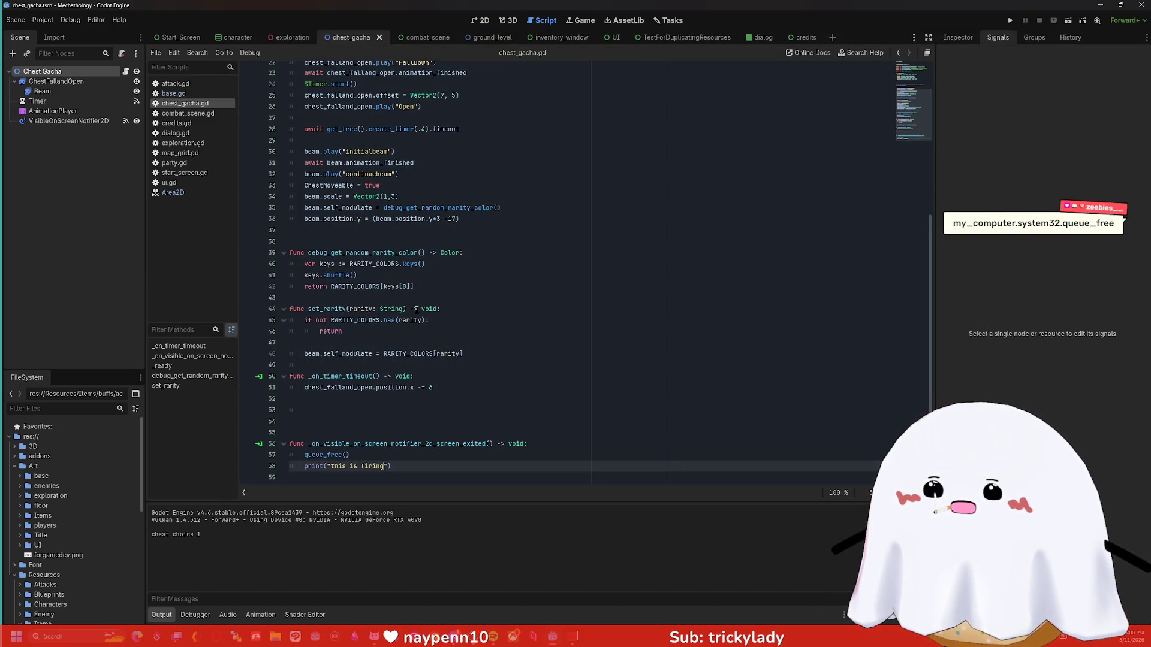
left_click_drag(400, 444, 409, 444)
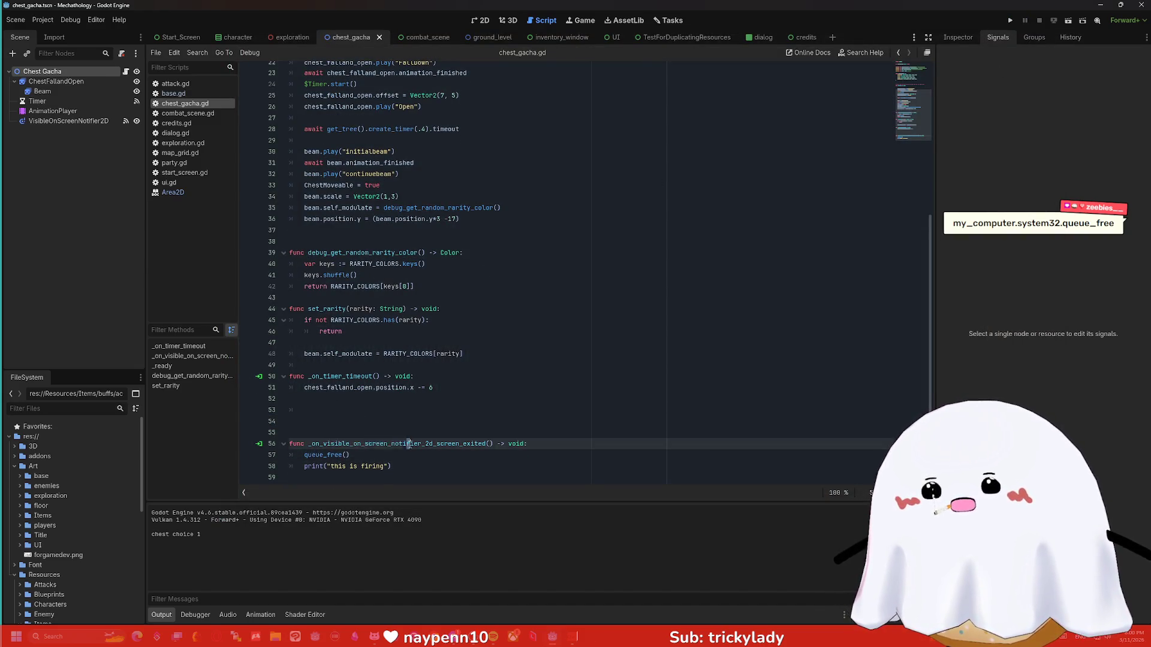
left_click(464, 456)
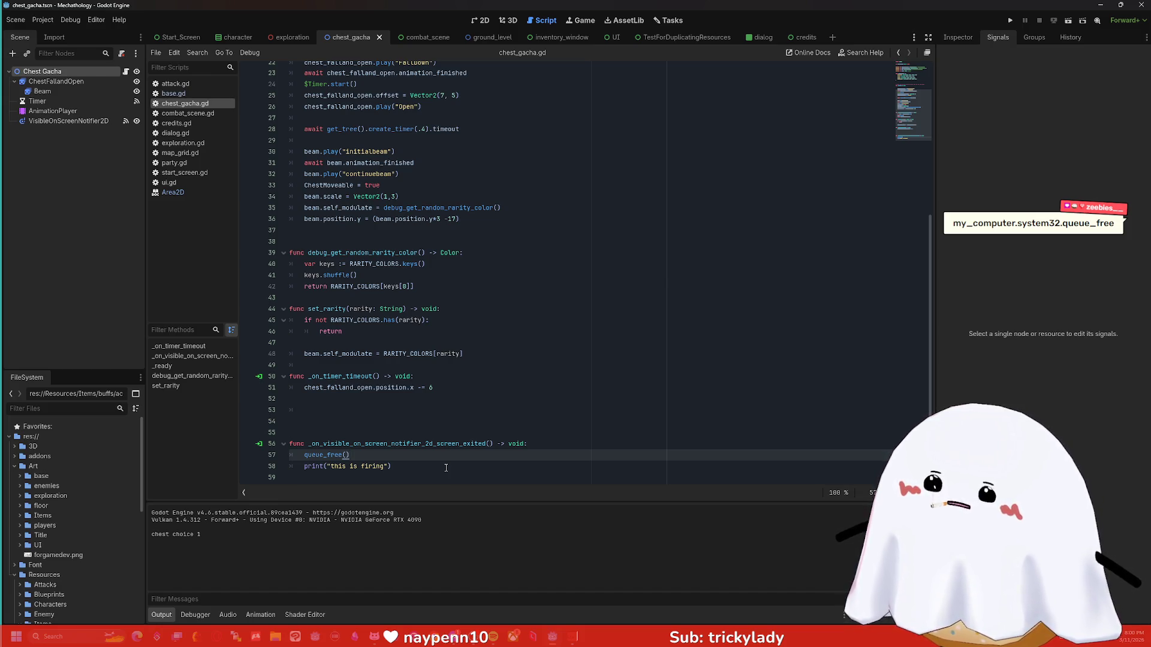
left_click(79, 121)
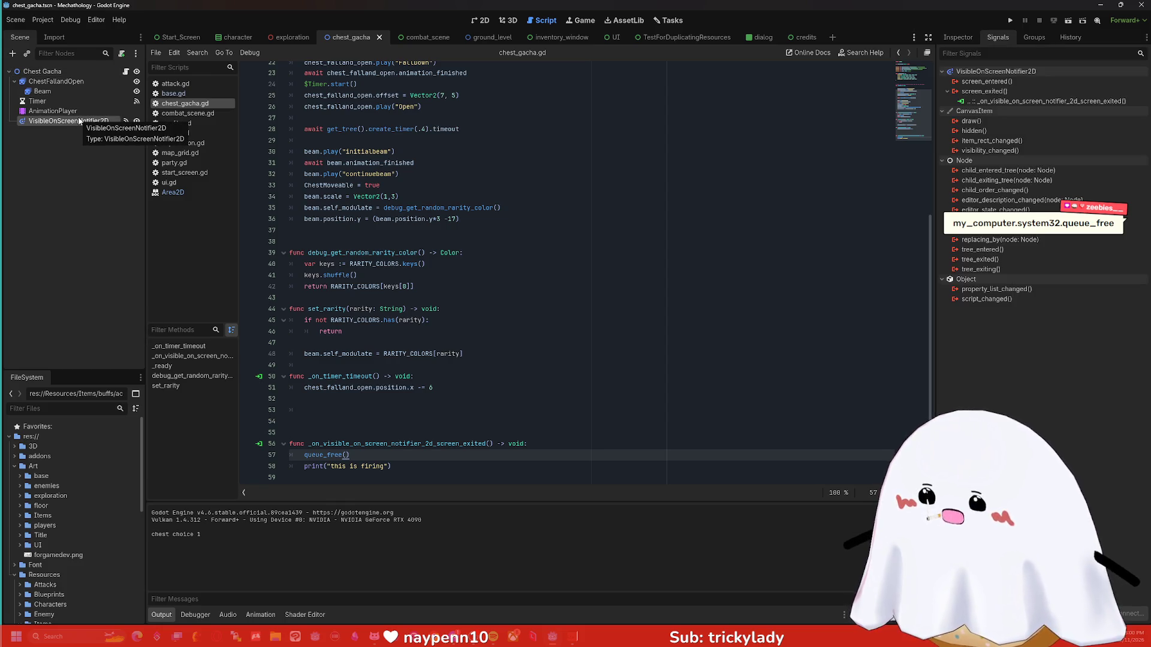
Open the VisibleOnScreenNotifier2D documentation and move the notifier onto the chest in 2D.
right_click(79, 121)
left_click(146, 340)
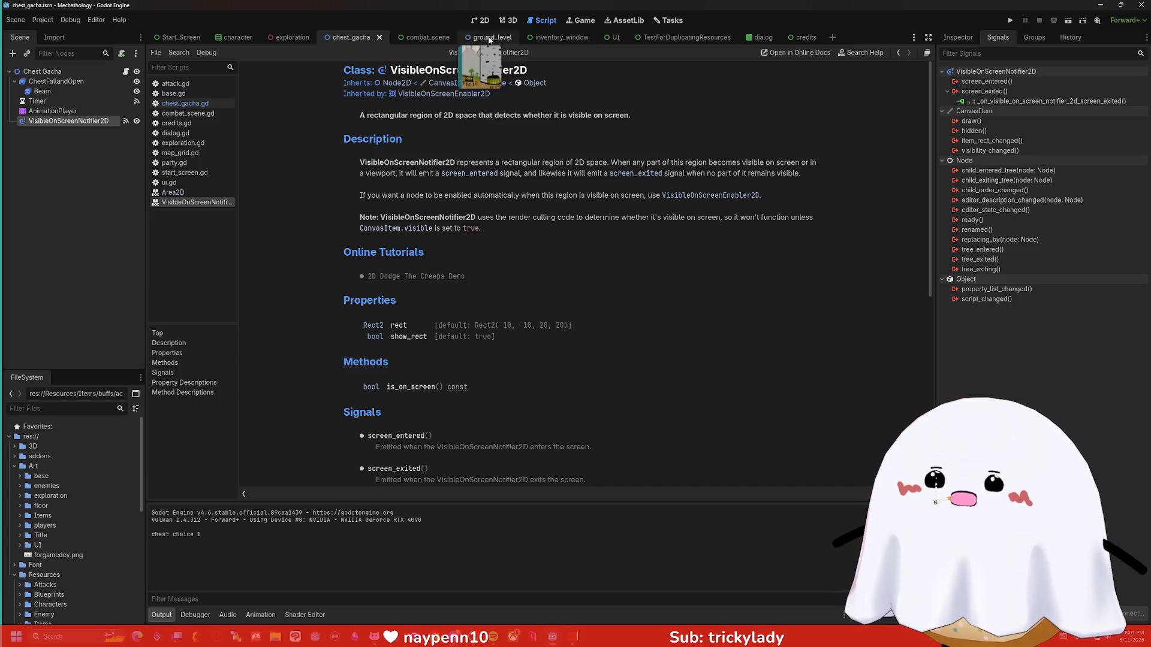
left_click(480, 20)
left_click_drag(193, 159, 531, 294)
Parent the notifier under ChestFallandOpen and launch the game.
scroll(493, 195, "left", 2)
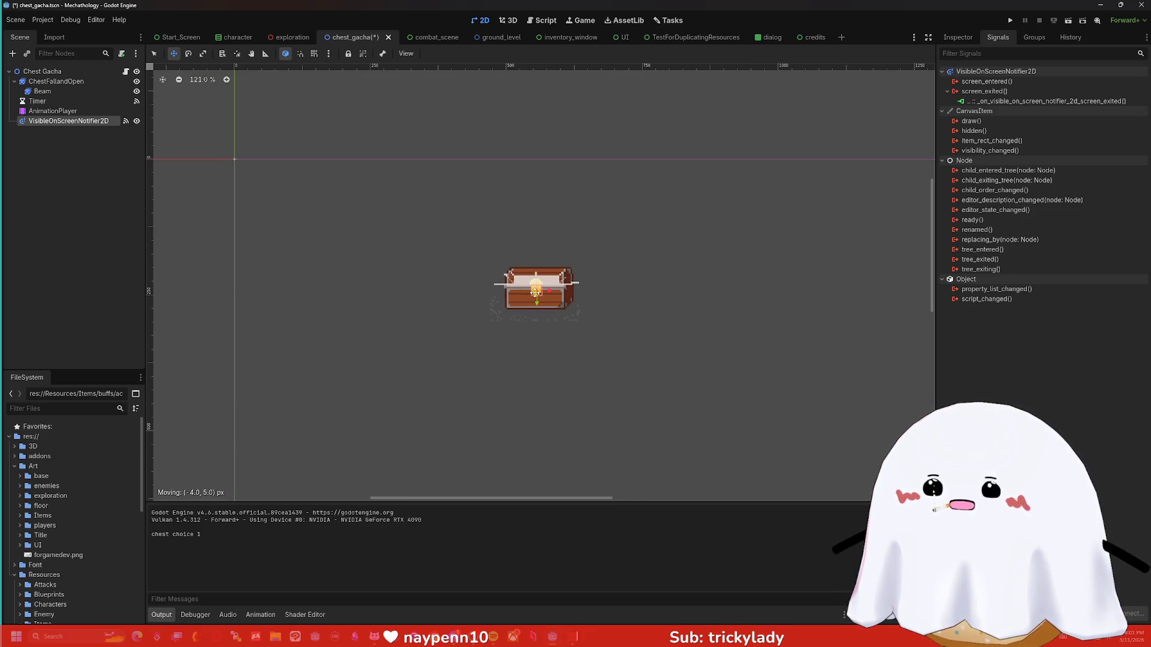
left_click_drag(68, 120, 54, 85)
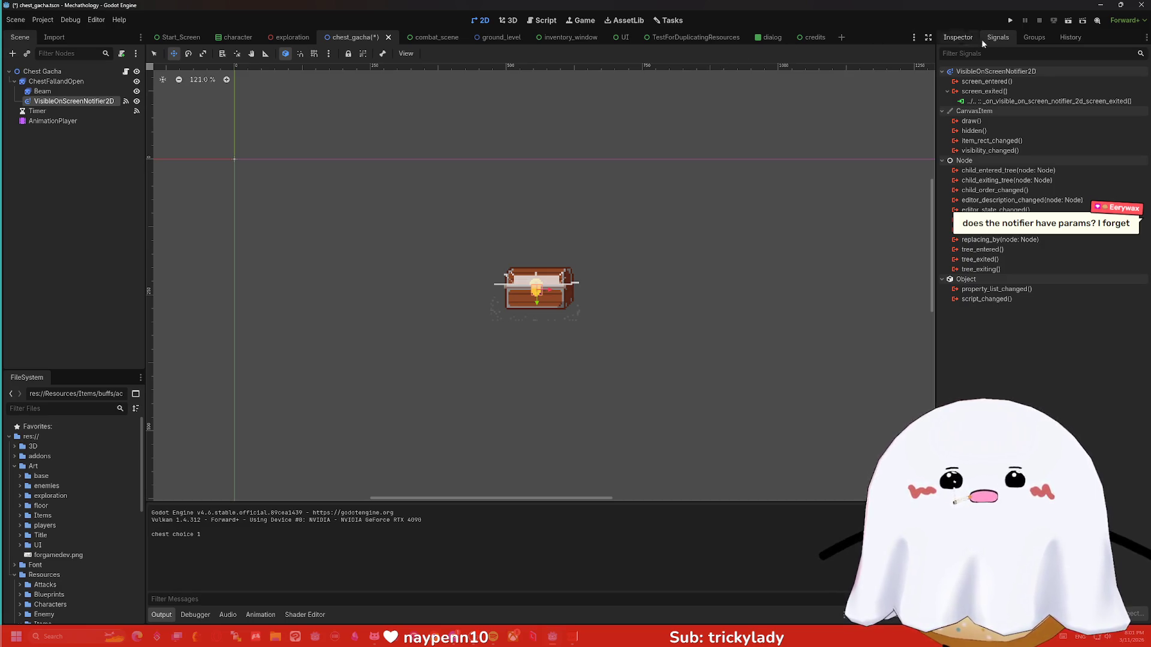
left_click(1010, 21)
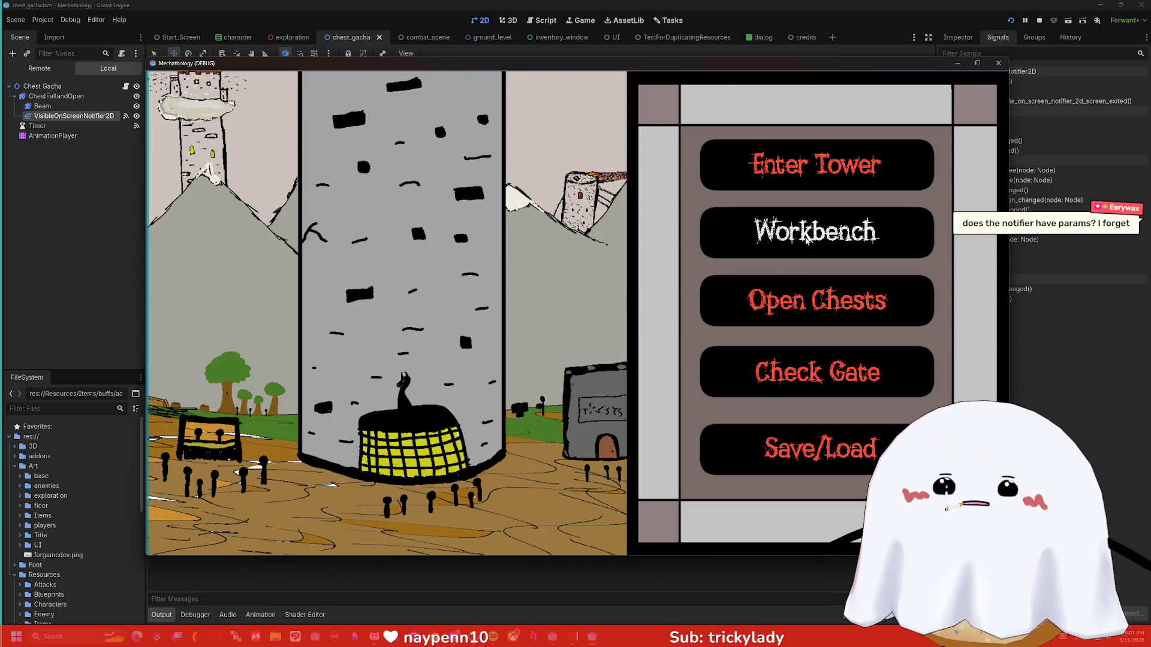
Enter the chest menu, open a chest, and stop the game once Output logs 'this is firing'.
left_click(807, 238)
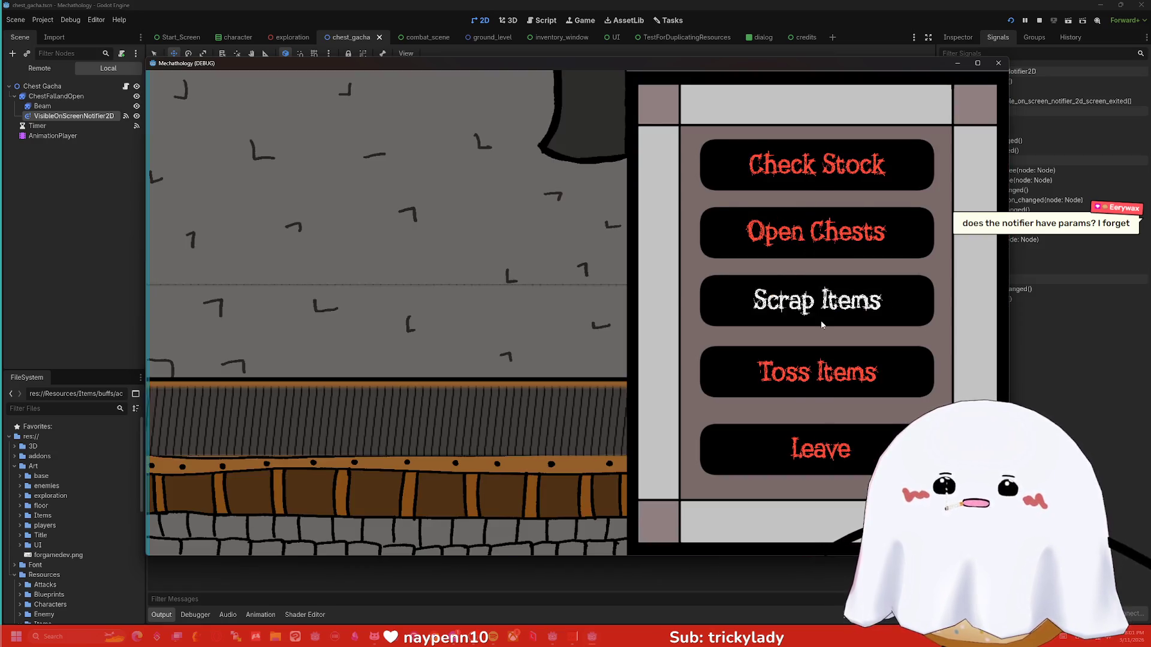
mouse_move(703, 67)
left_mouse_down()
mouse_move(886, 39)
mouse_move(793, 53)
left_mouse_up()
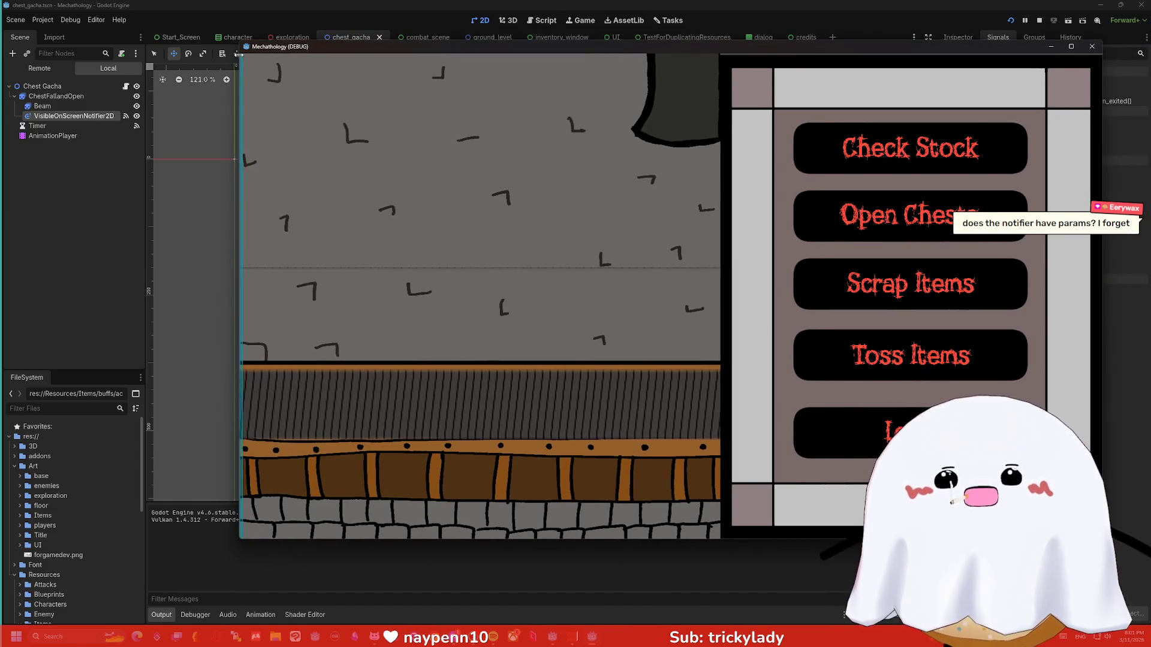
left_click(887, 216)
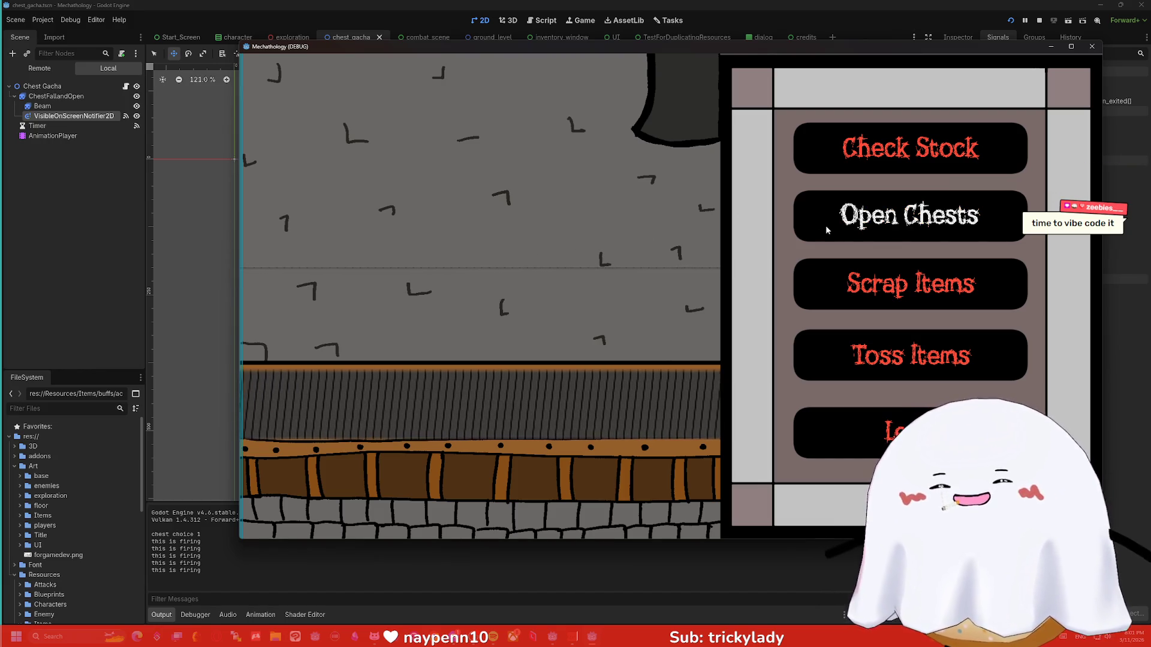
key("F8")
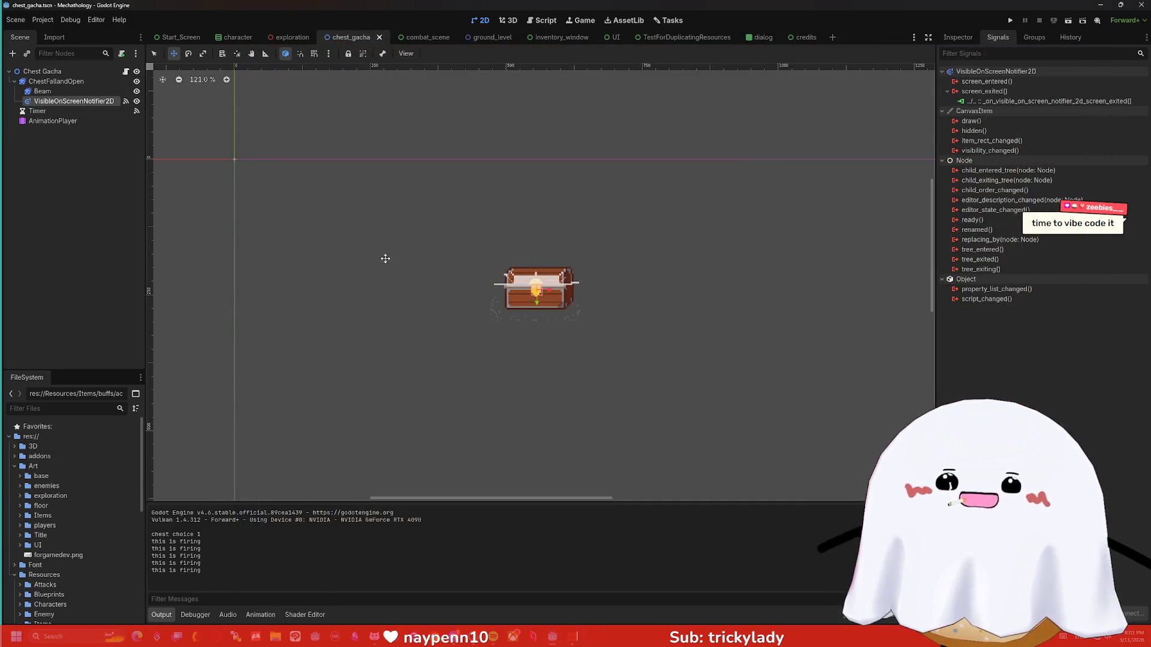
Nudge the notifier slightly up, rerun the game, open a chest, then enter the tower battle.
left_click_drag(585, 294, 585, 291)
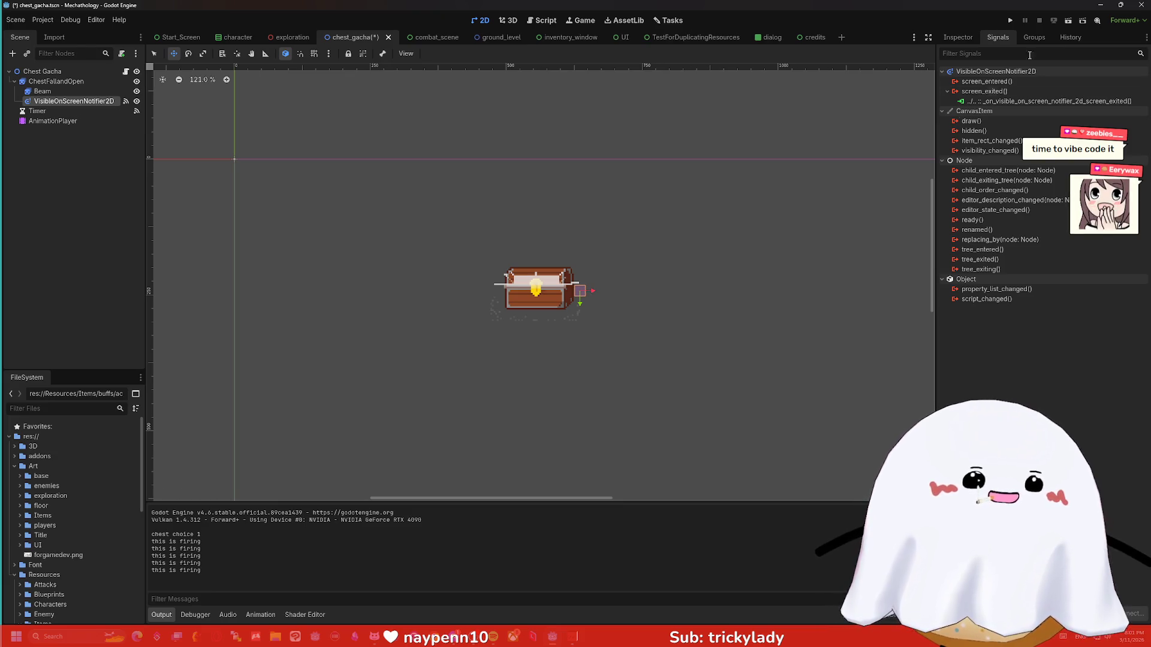
left_click(1011, 21)
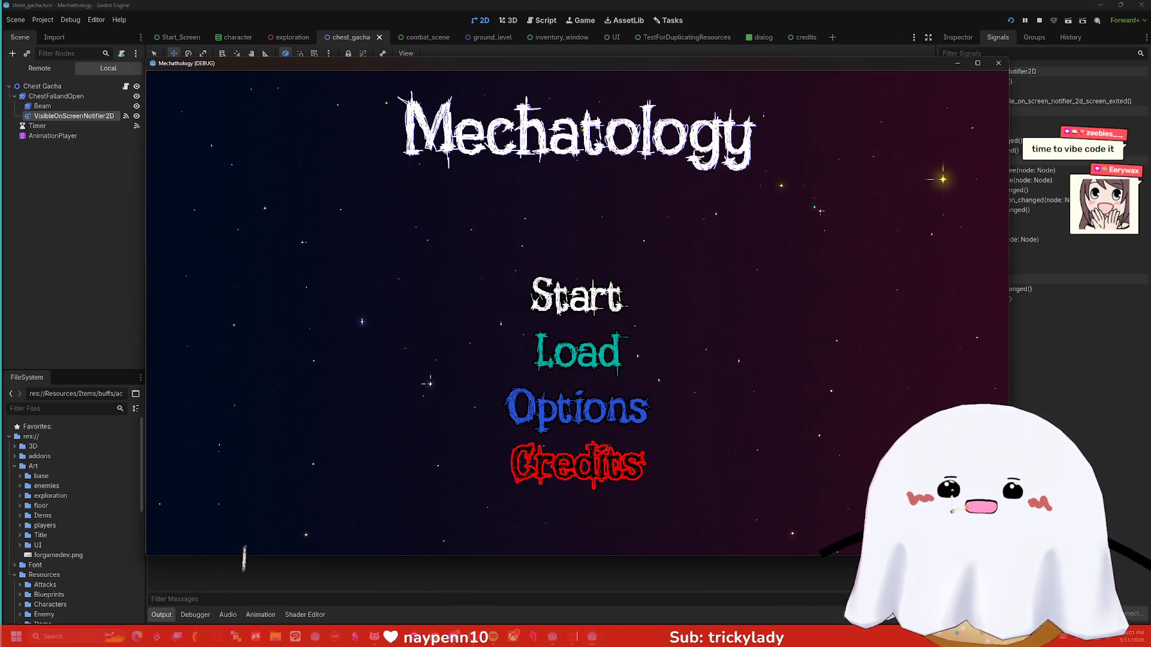
left_click(576, 295)
left_click(816, 298)
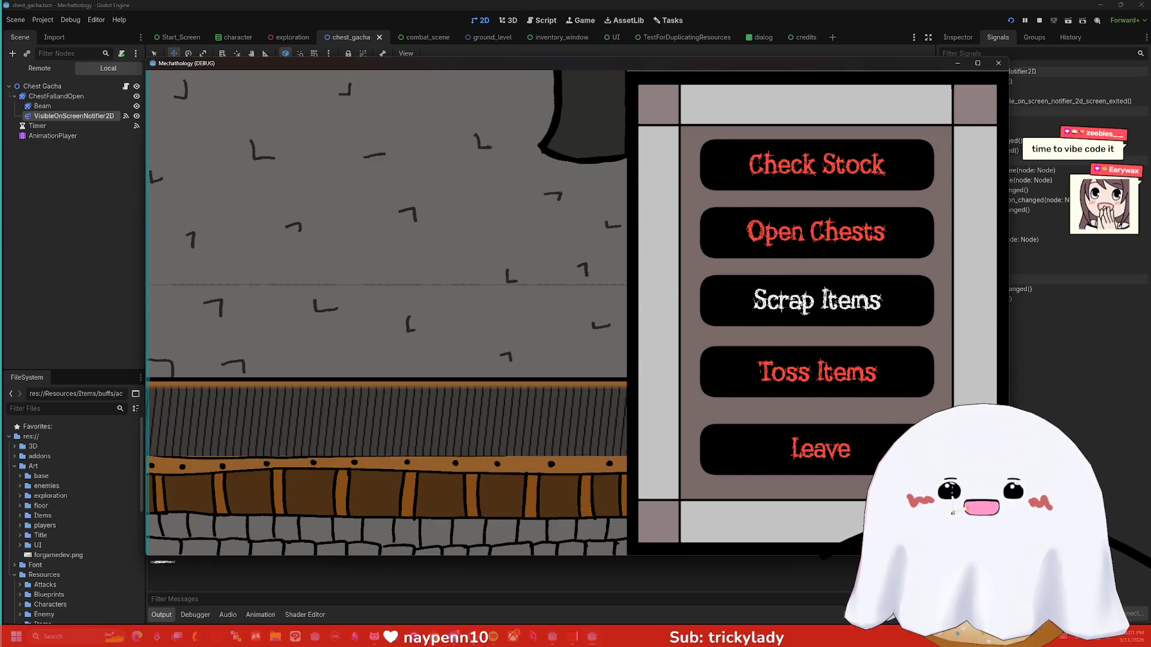
left_click(794, 249)
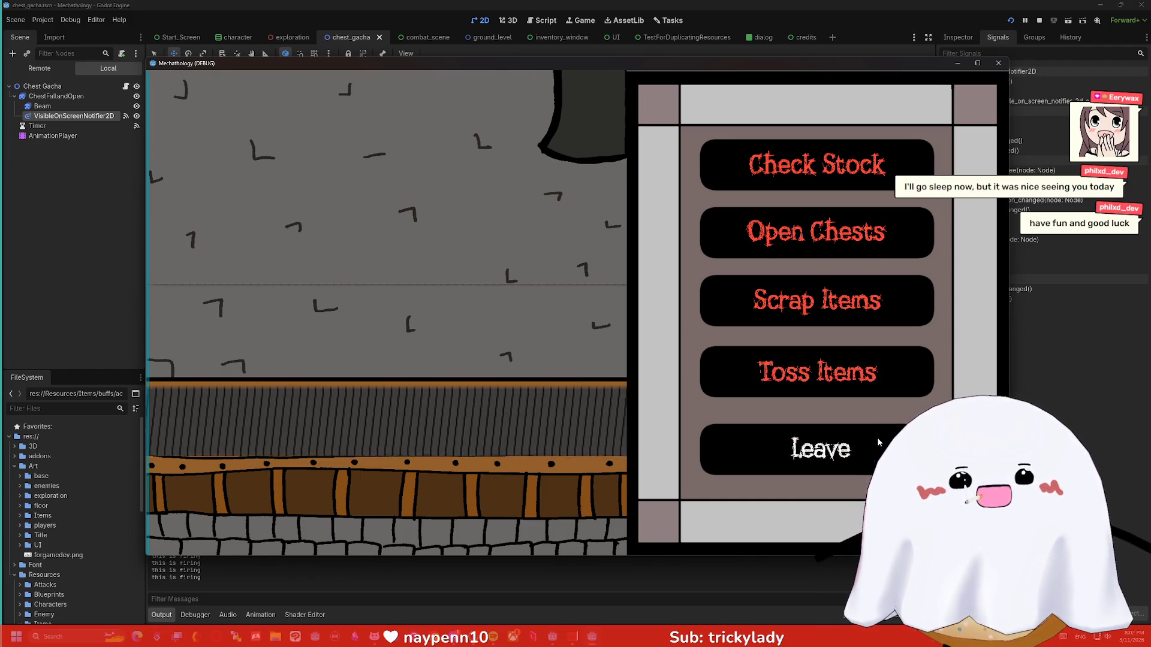
left_click(821, 449)
left_click(778, 157)
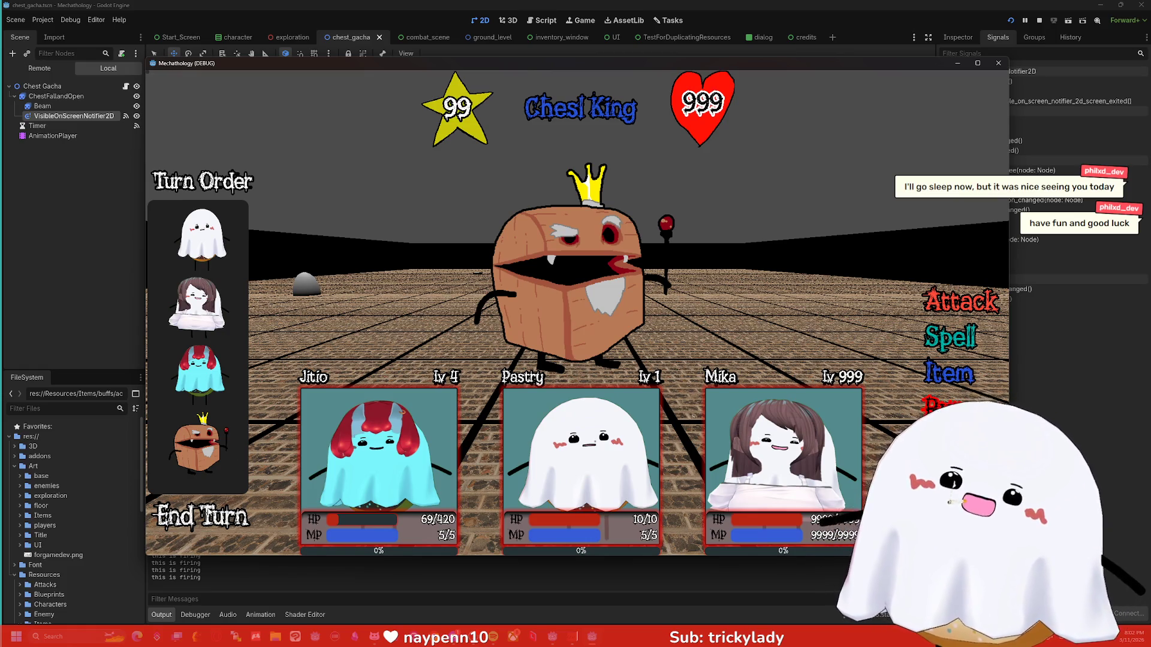
End three consecutive turns in the Chest King battle.
left_click(211, 514)
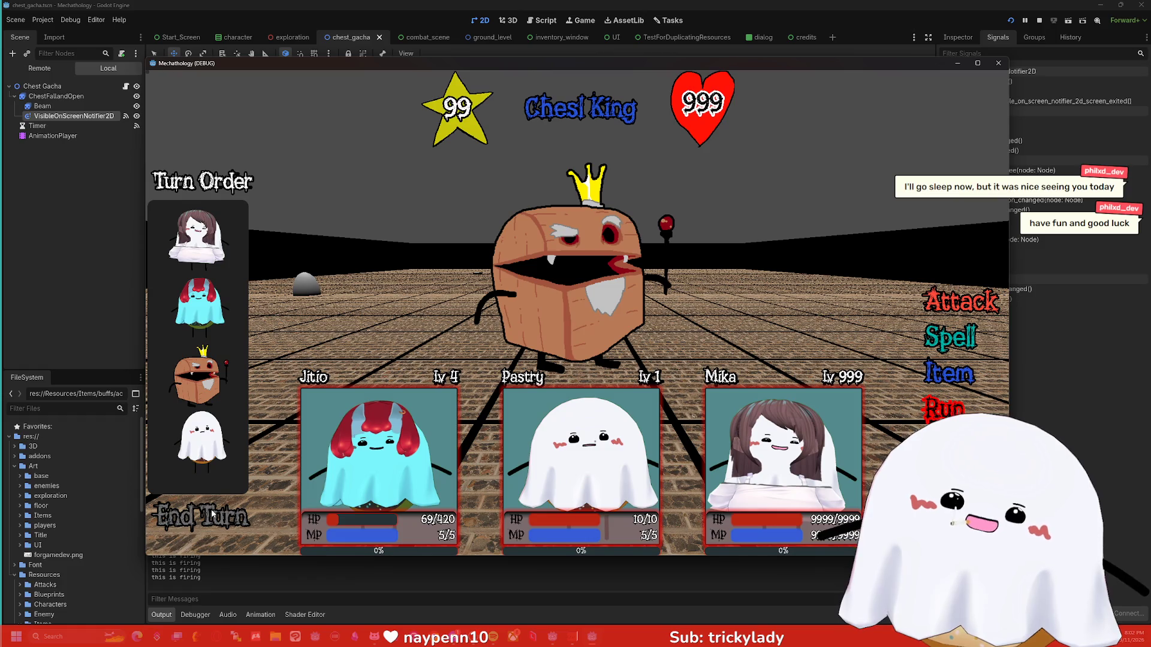
left_click(211, 514)
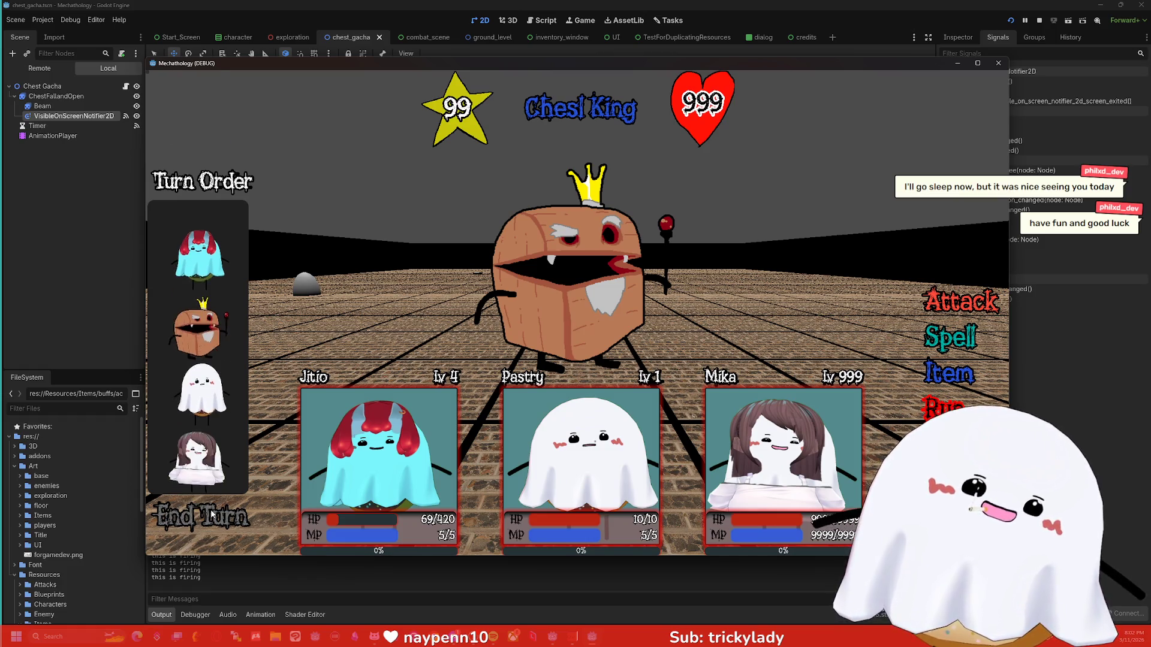
left_click(211, 514)
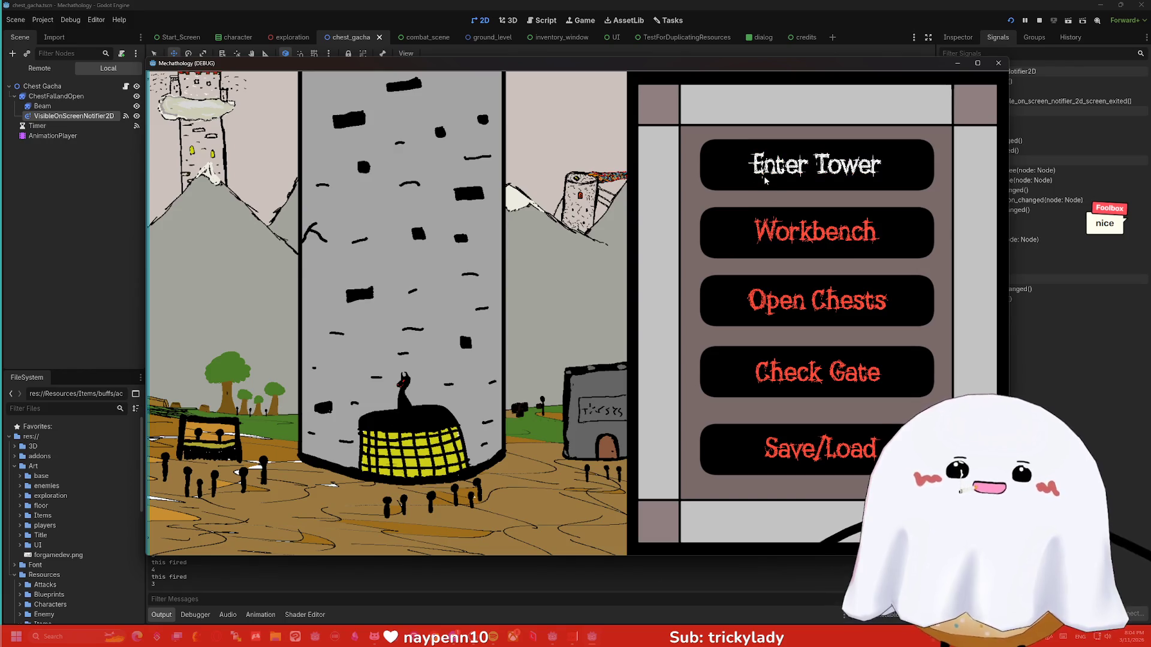
Visit the workbench, open a chest, leave and reopen the chest menu, then close the game.
left_click(823, 227)
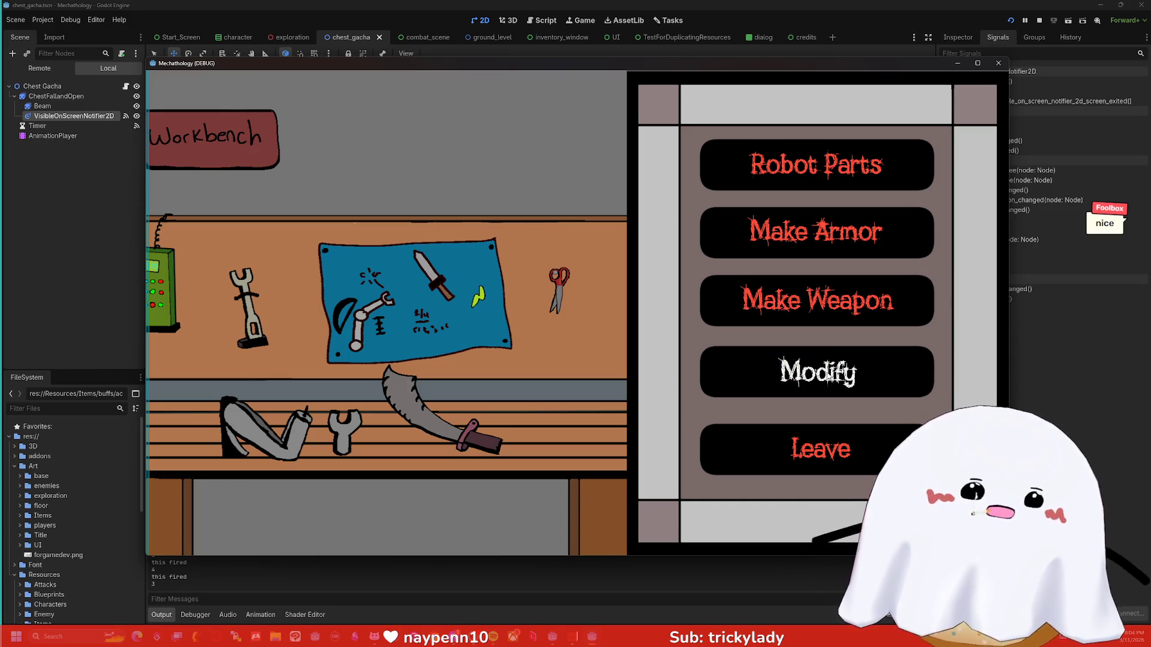
left_click(859, 449)
left_click(833, 299)
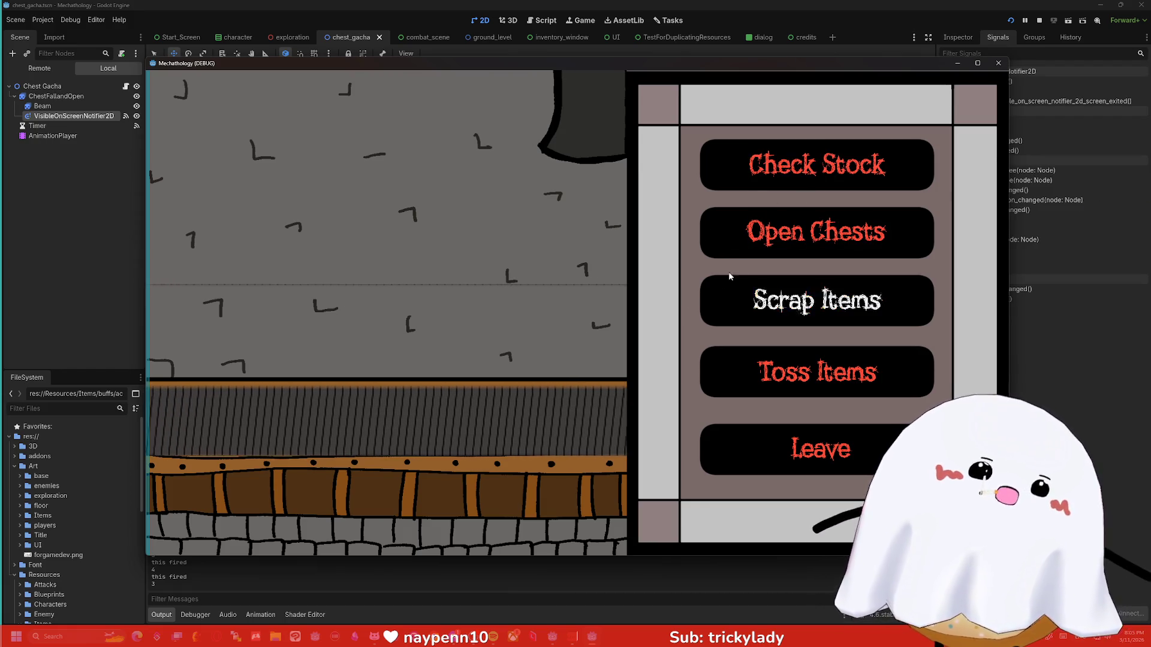
left_click(800, 244)
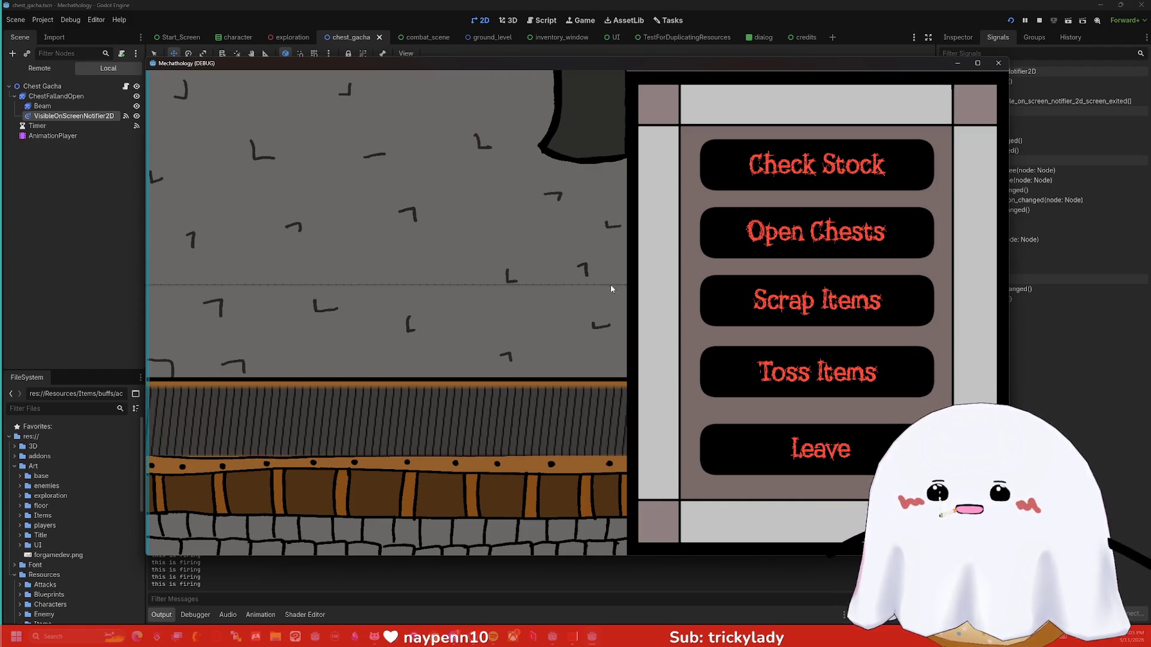
left_click(826, 438)
left_click(703, 286)
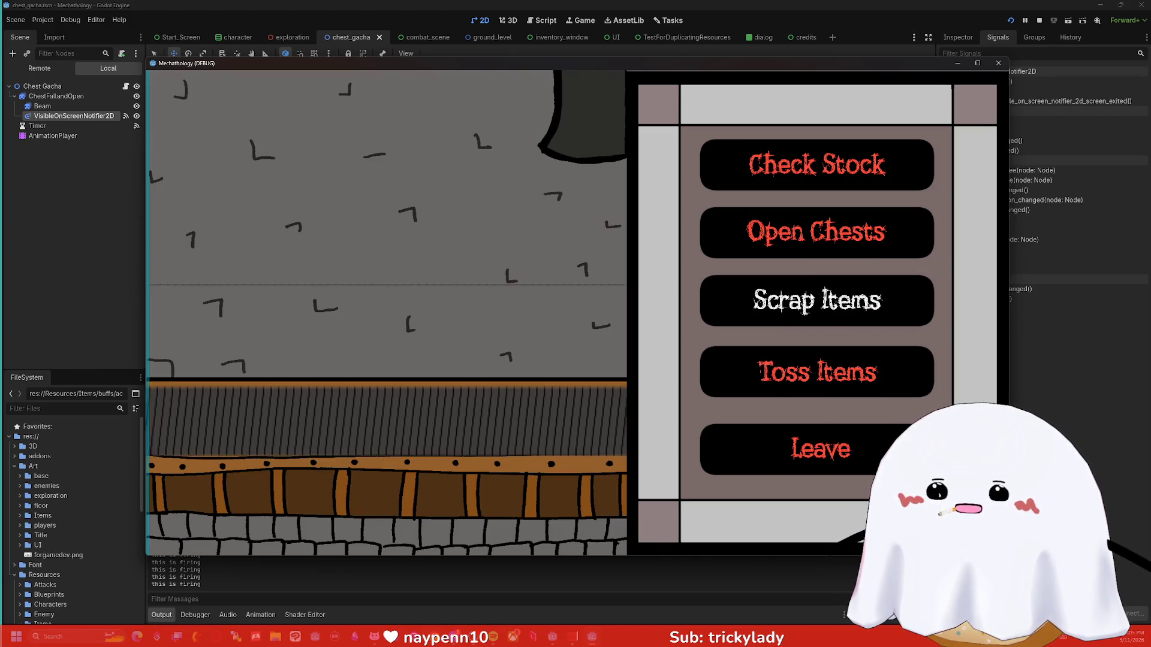
left_click(998, 62)
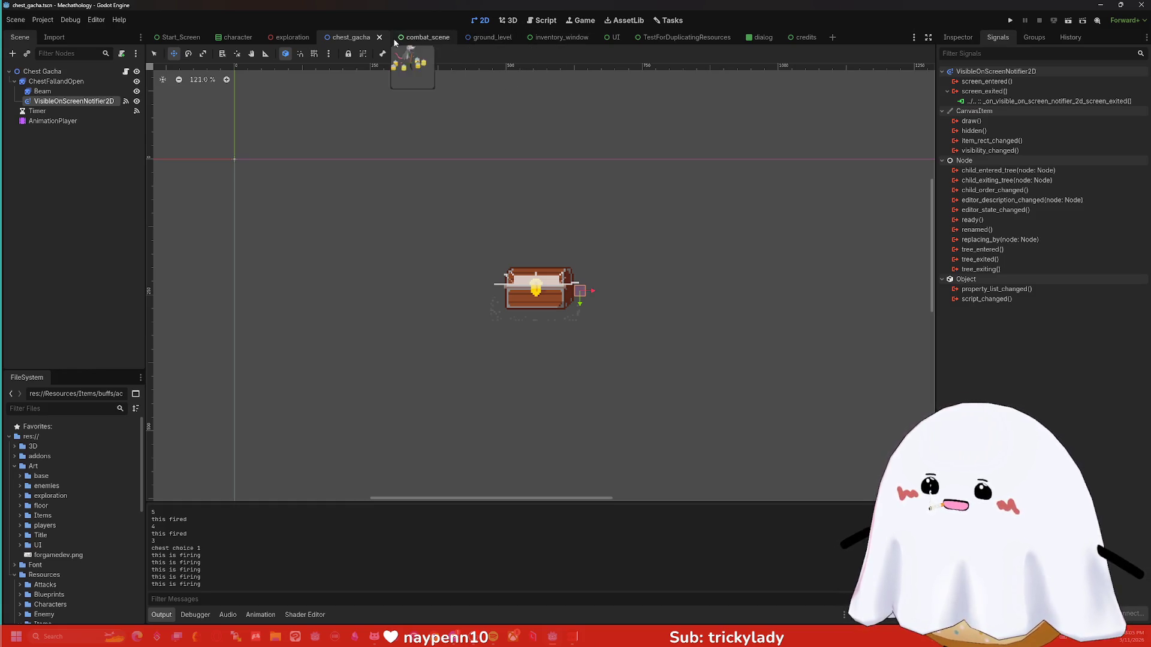
Switch to the ground_level scene, run the game, and visit the gate before returning to town.
left_click(482, 38)
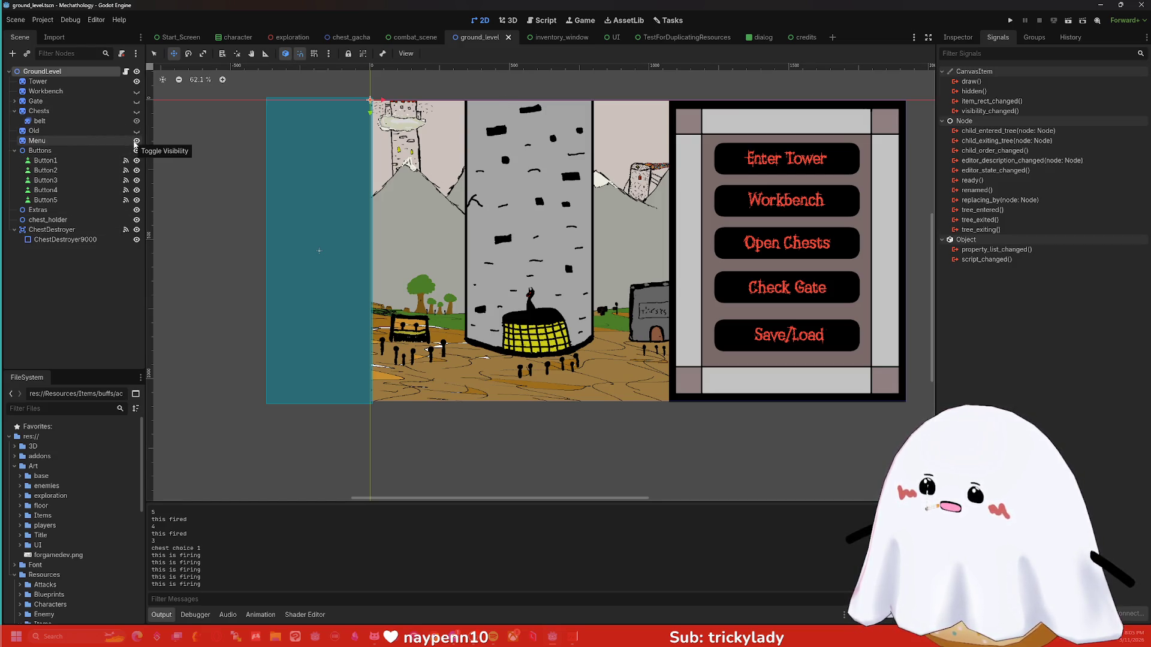
left_click(1011, 21)
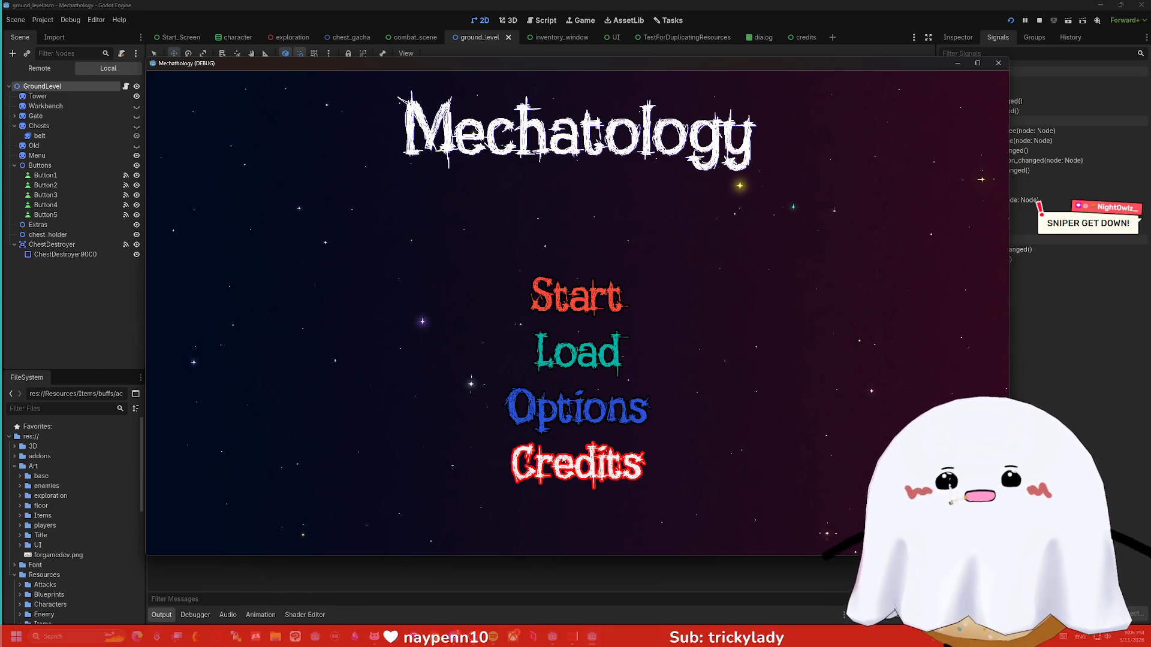
left_click(567, 318)
left_click(806, 380)
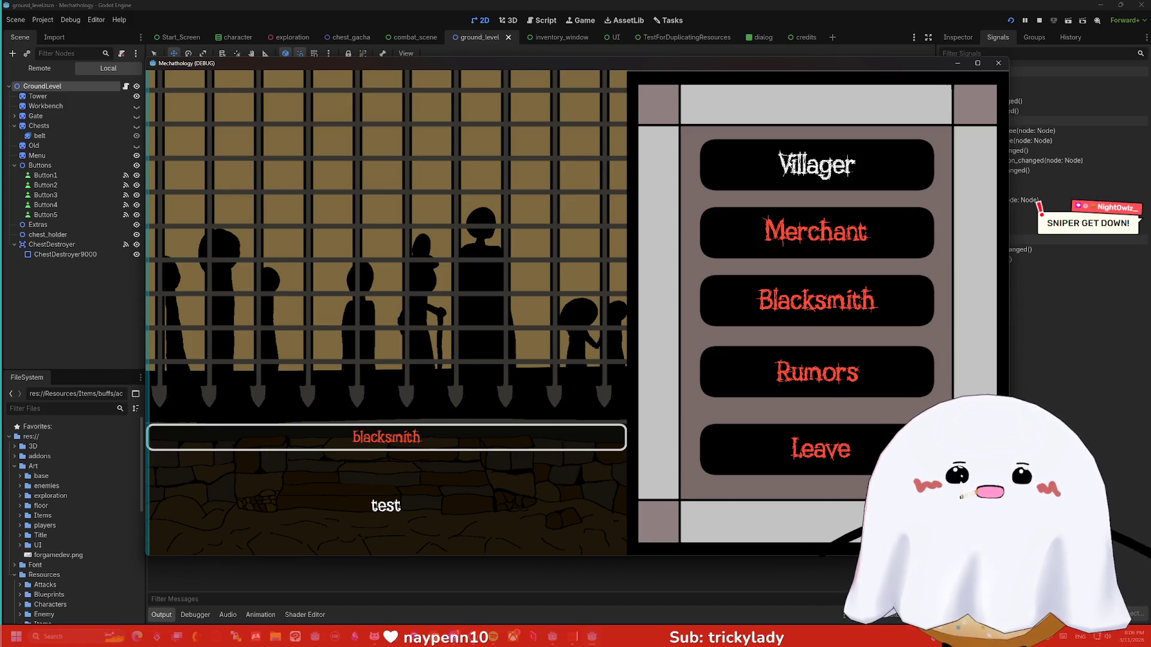
left_click(792, 450)
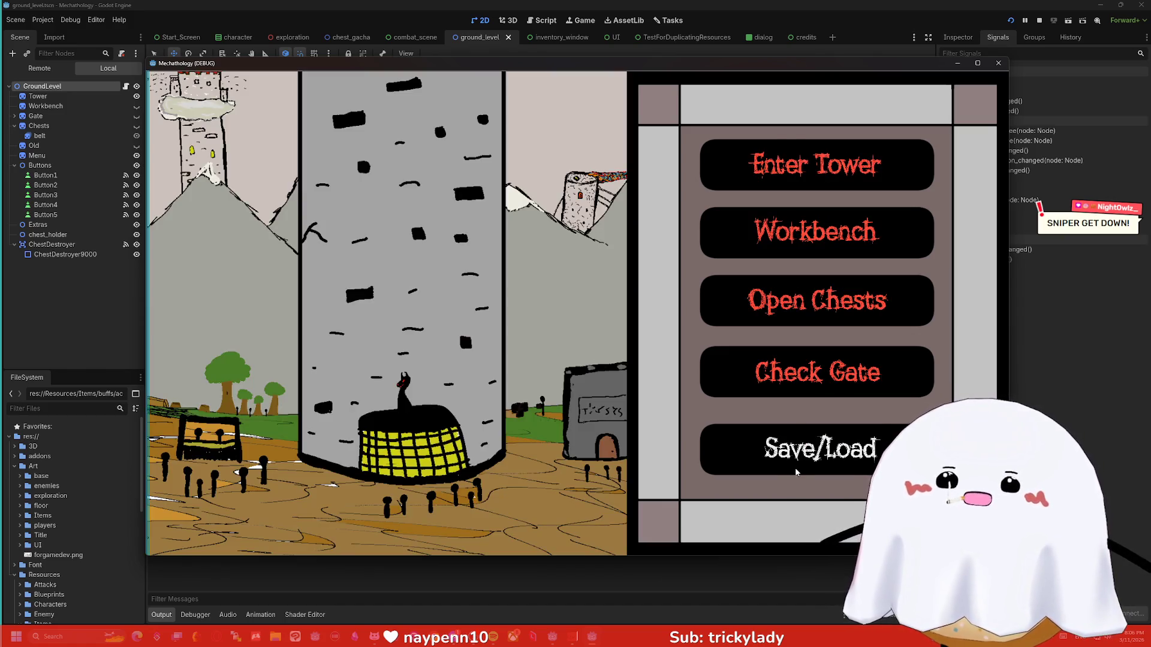
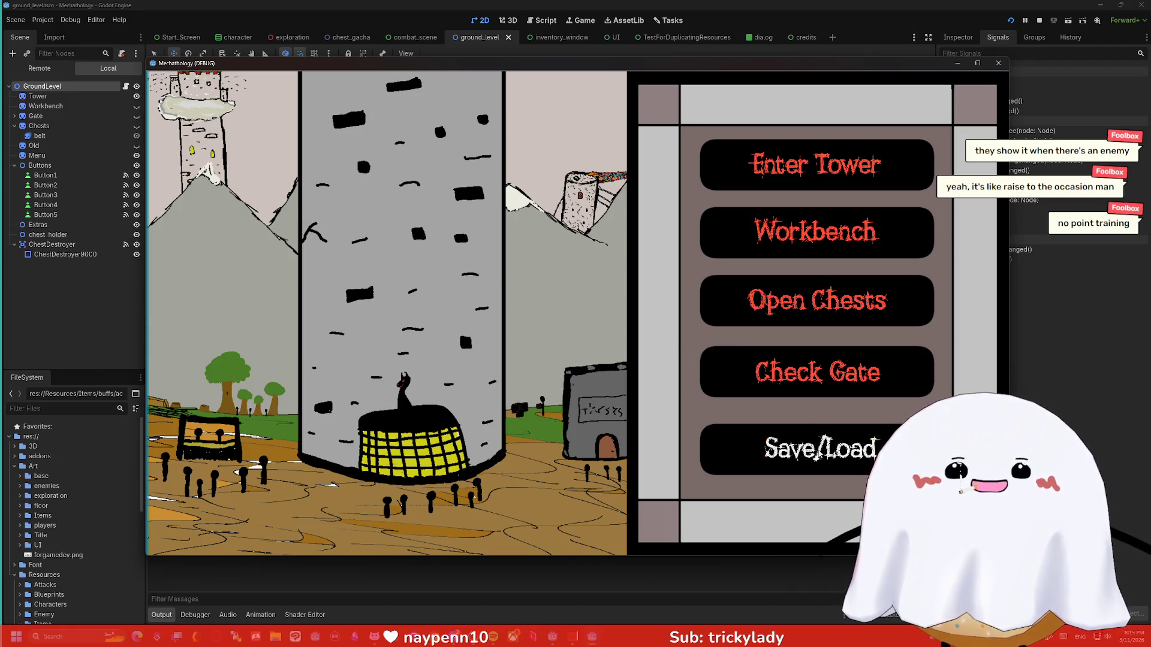
Test a tower battle, stop the game, then open the credits scene and hide the InfoName 'Mobs' title.
left_click(781, 162)
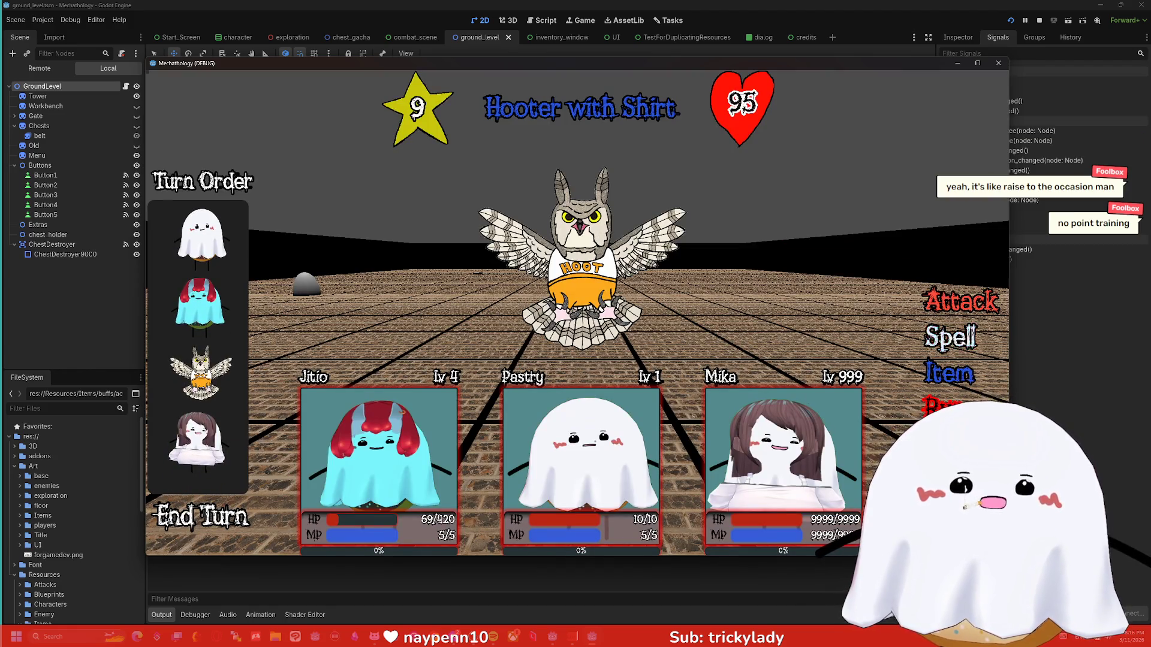
left_click(941, 405)
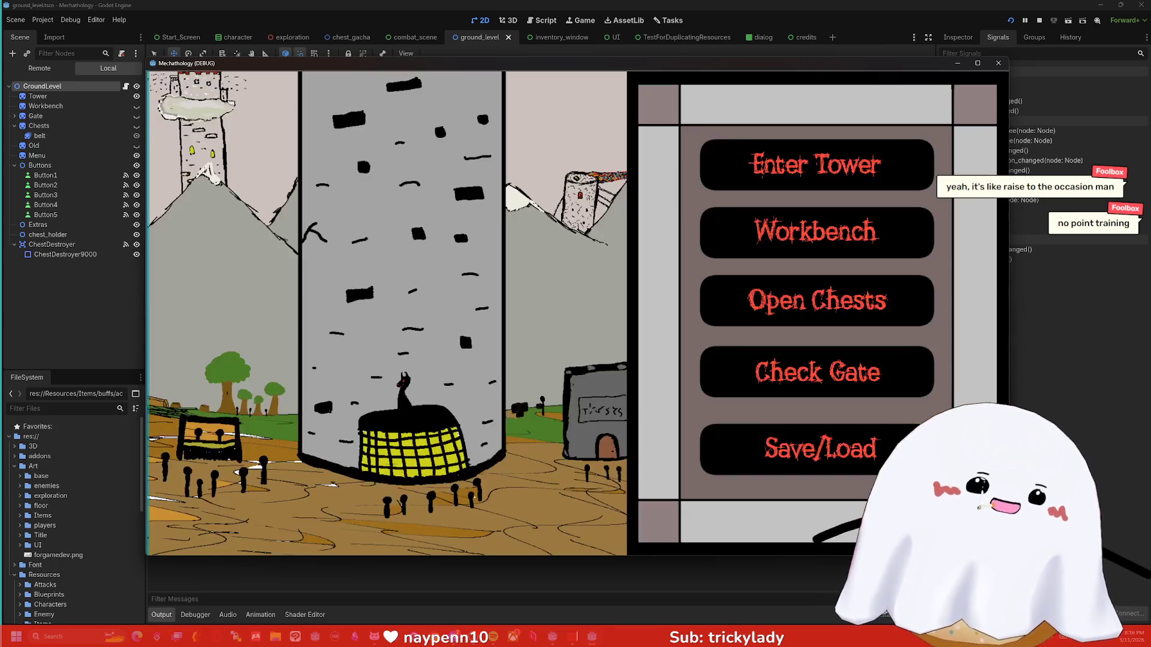
left_click(998, 64)
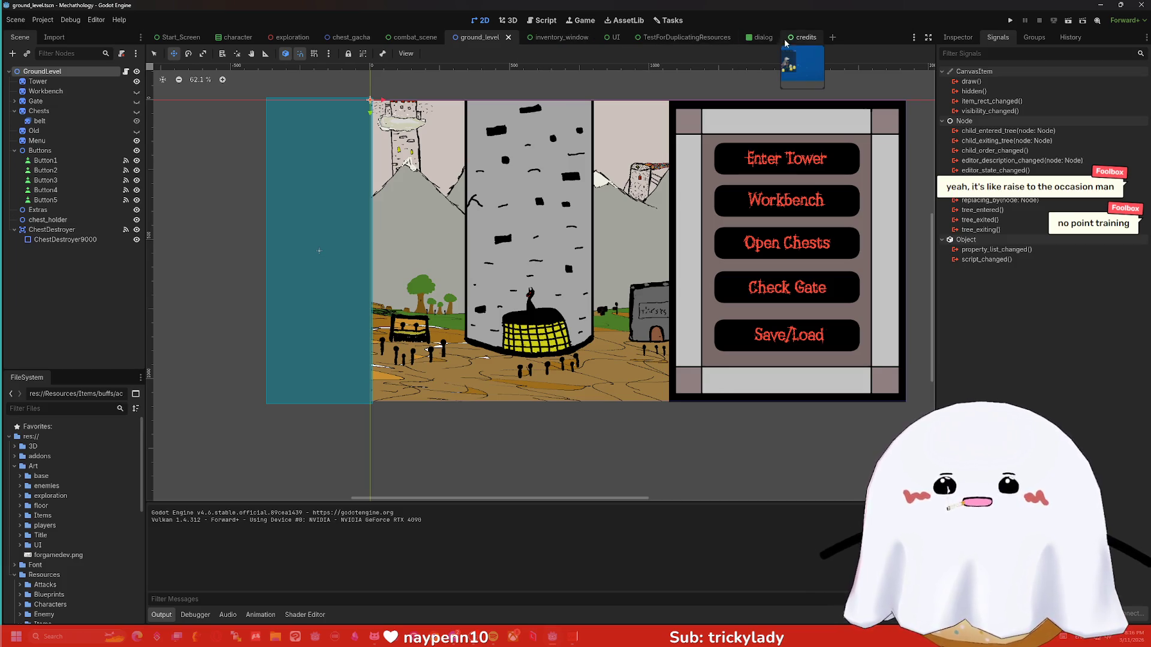
left_click(804, 38)
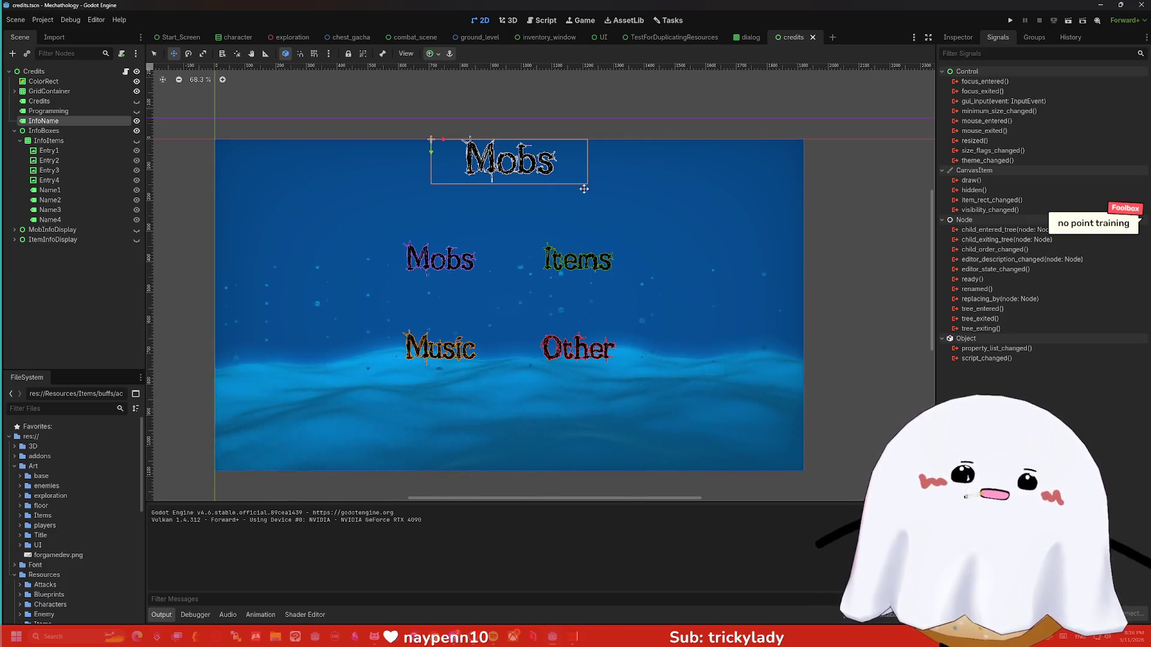
left_click(137, 122)
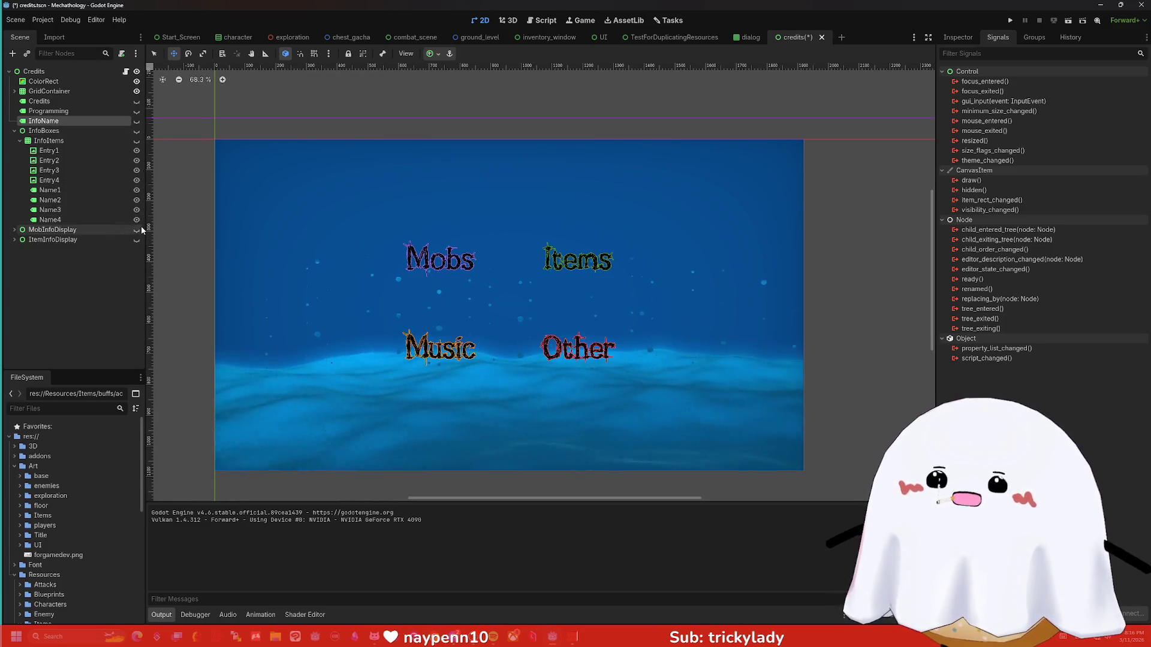
Hide the GridContainer category labels and show MobInfoDisplay, briefly checking ItemInfoDisplay before returning to the owl.
left_click(137, 91)
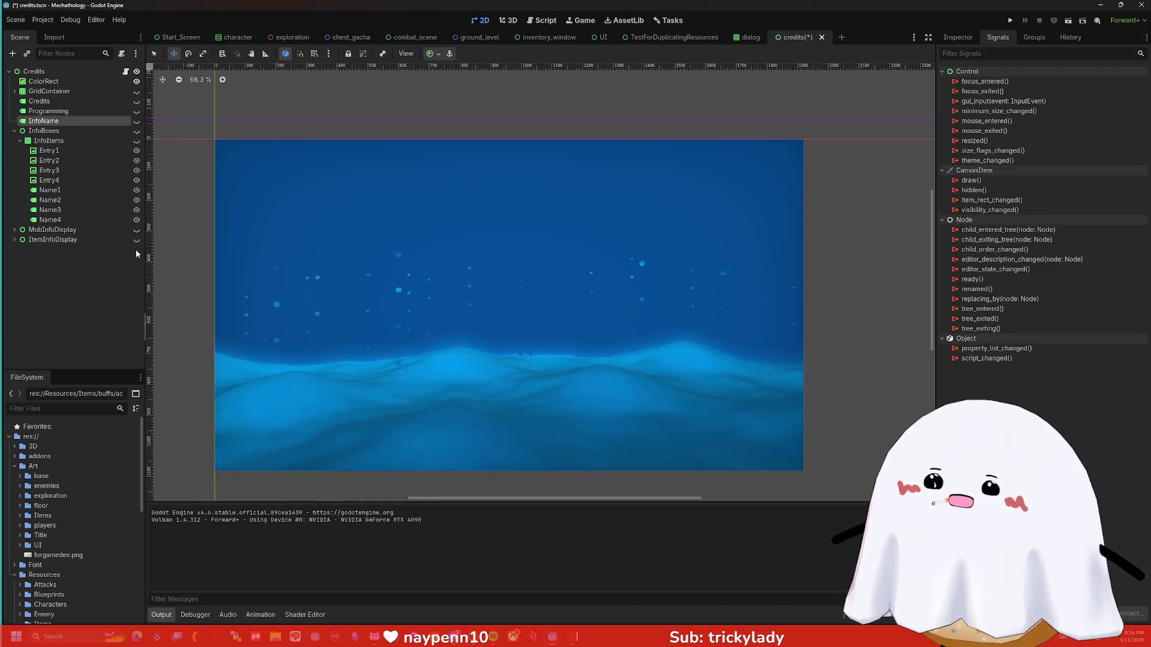
left_click(137, 230)
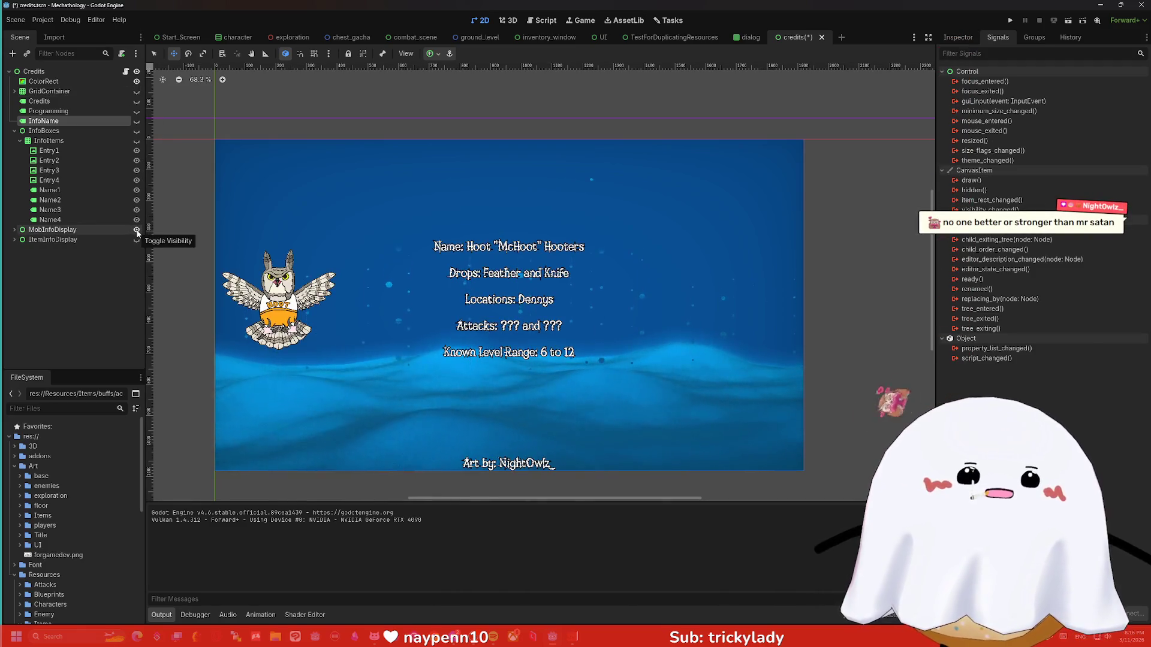
left_click(137, 231)
left_click(136, 239)
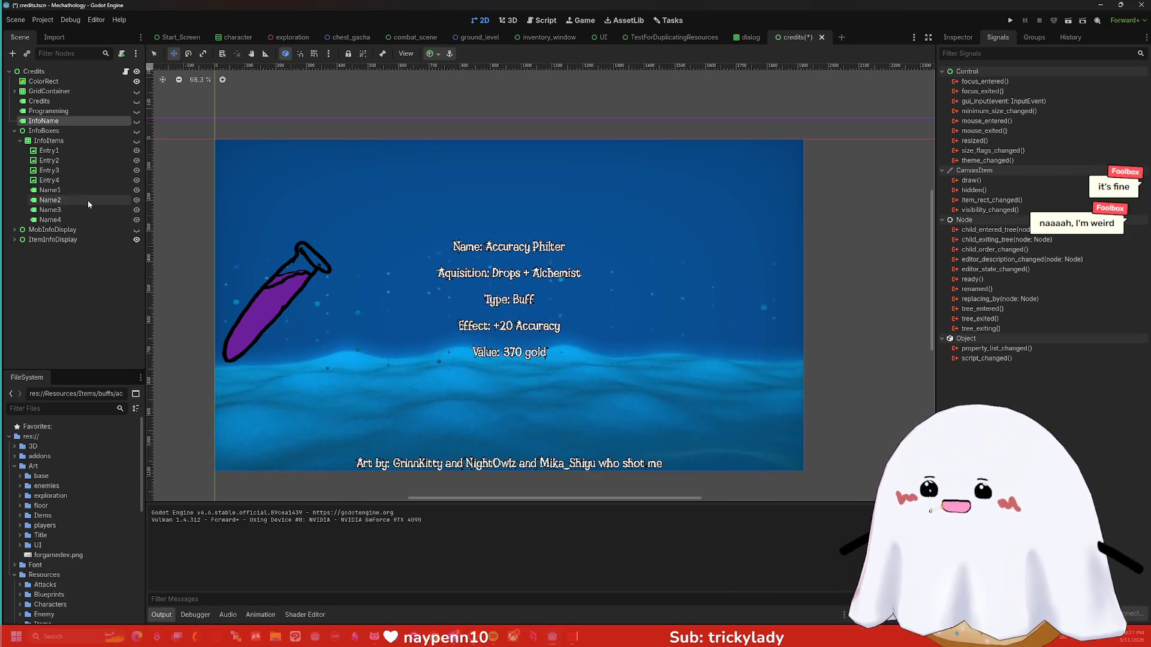
left_click(138, 239)
left_click(137, 230)
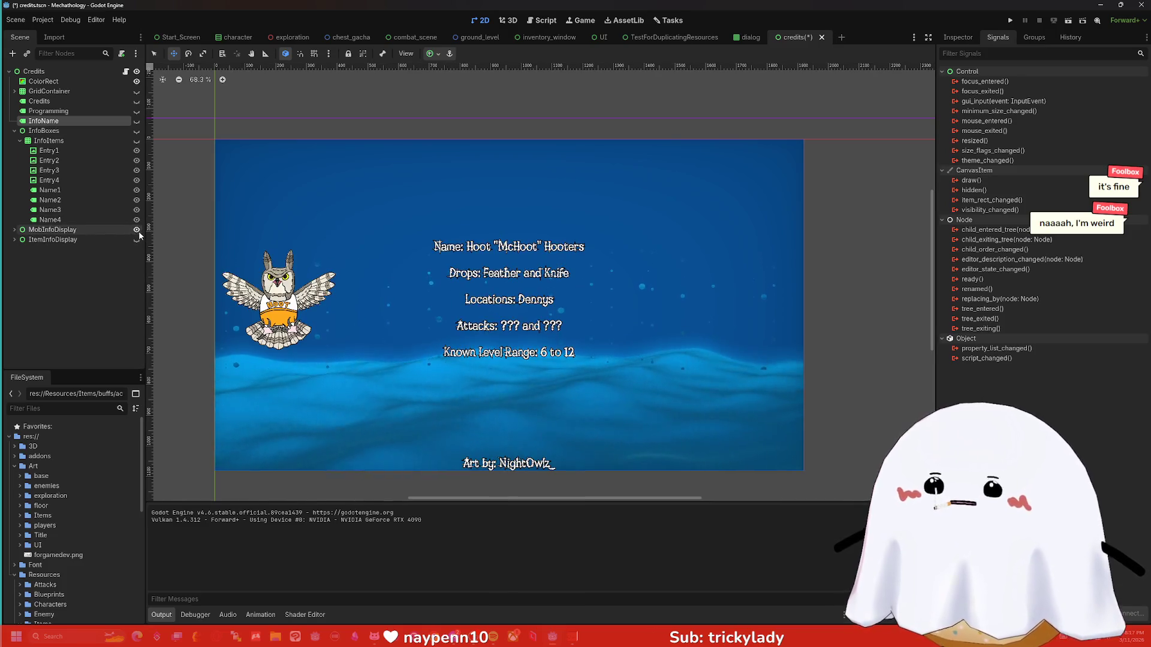
Expand MobInfoDisplay and select all five stat labels, Name through Levels.
left_click(64, 231)
left_click(13, 230)
left_click(50, 240)
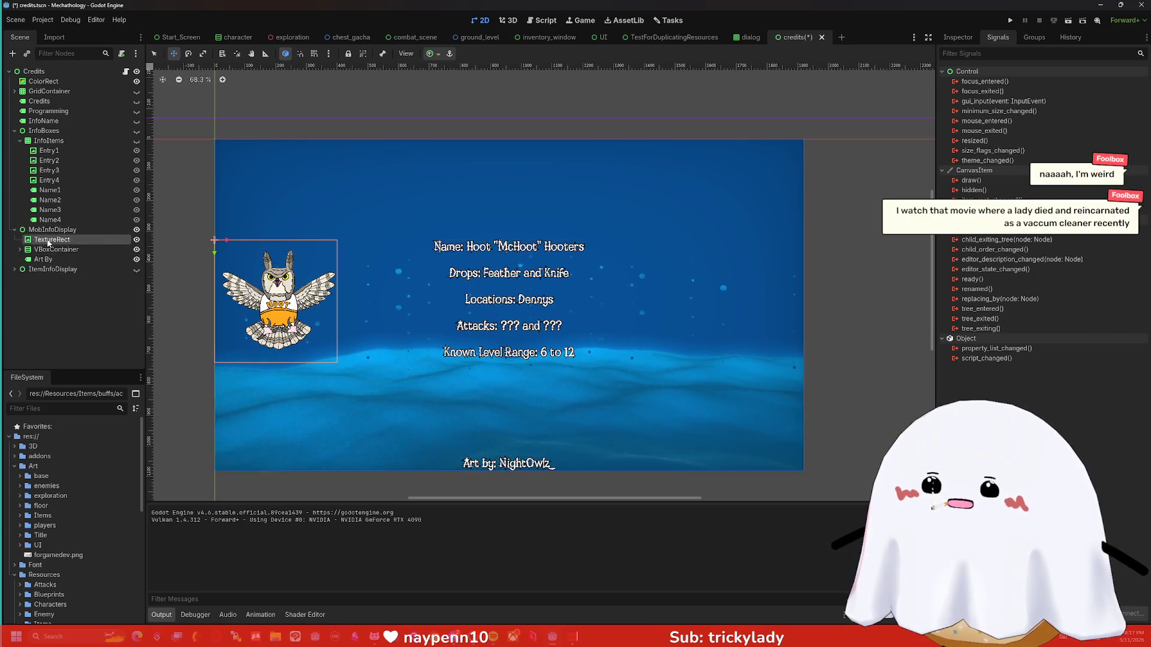
left_click(48, 251)
left_click(19, 249)
left_click(48, 259)
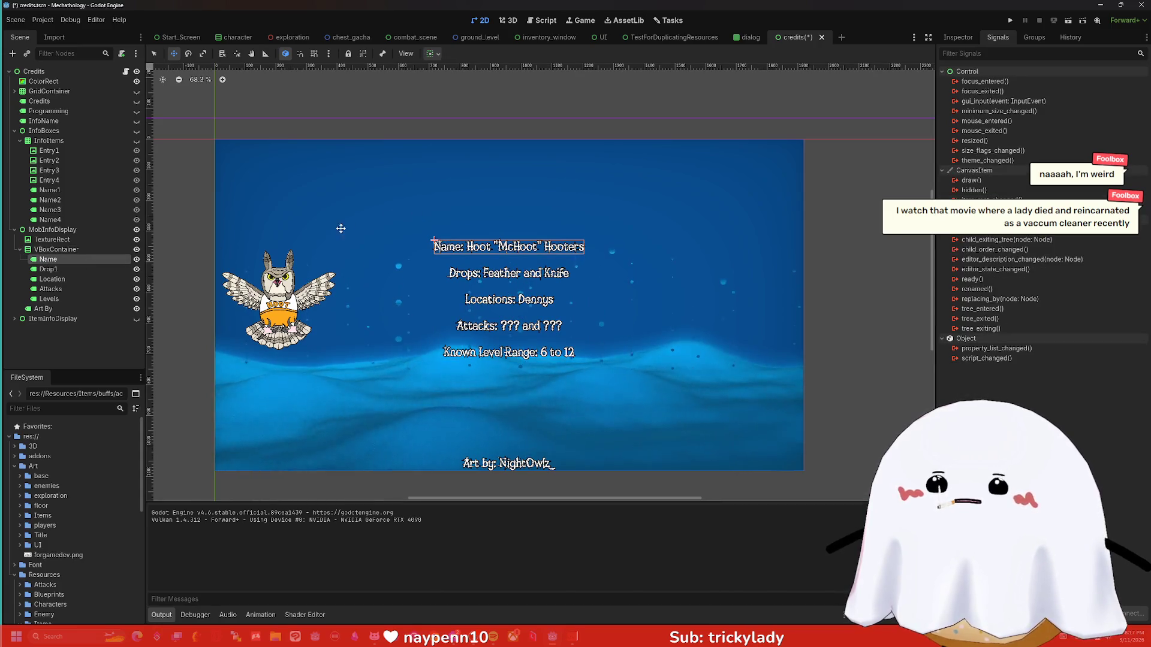
left_click(61, 300, "shift")
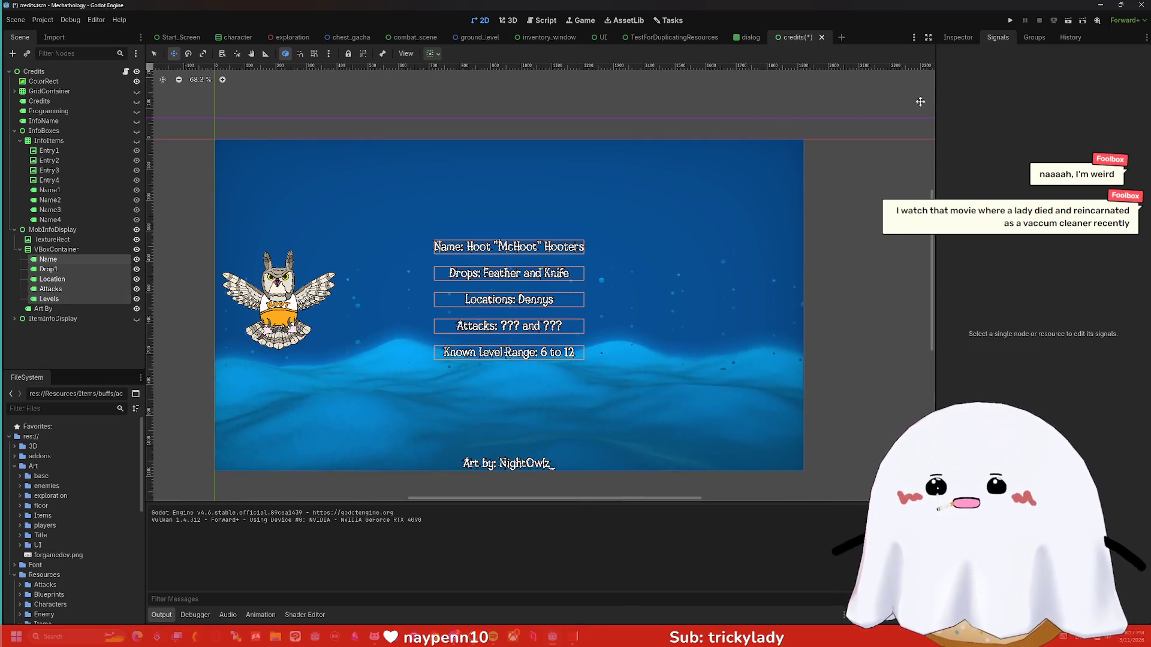
Change the labels' Font Size theme override from 40 to 60 px, then deselect them.
left_click(958, 37)
left_click(1022, 83)
type("fo")
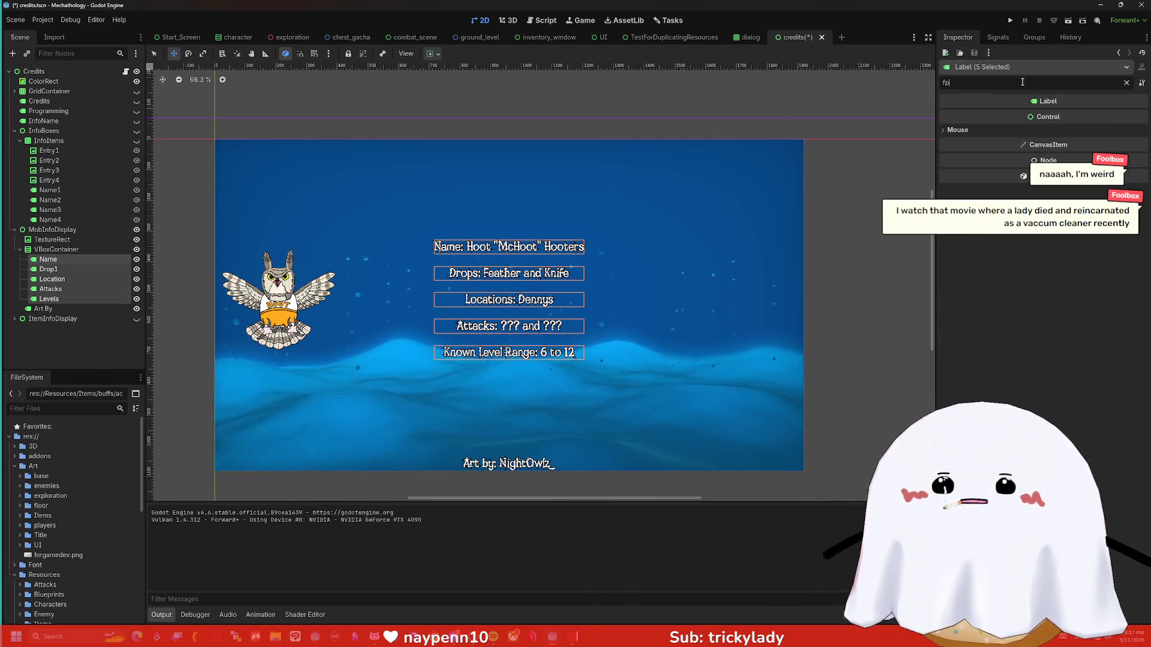
type("nt size")
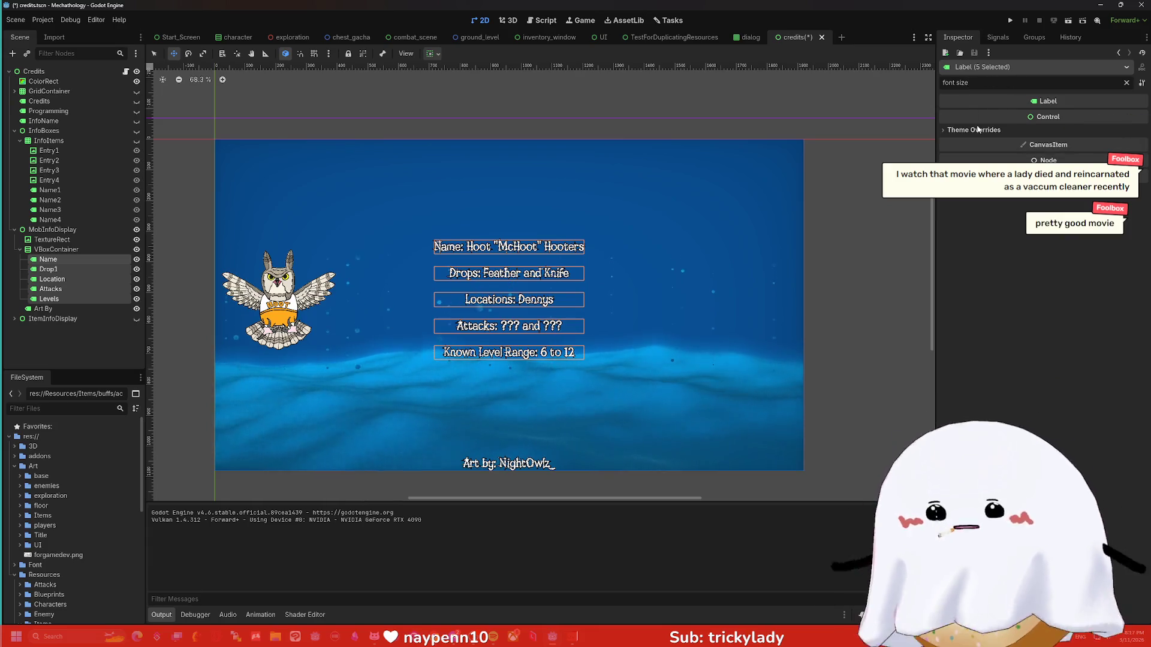
left_click(972, 132)
left_click(968, 140)
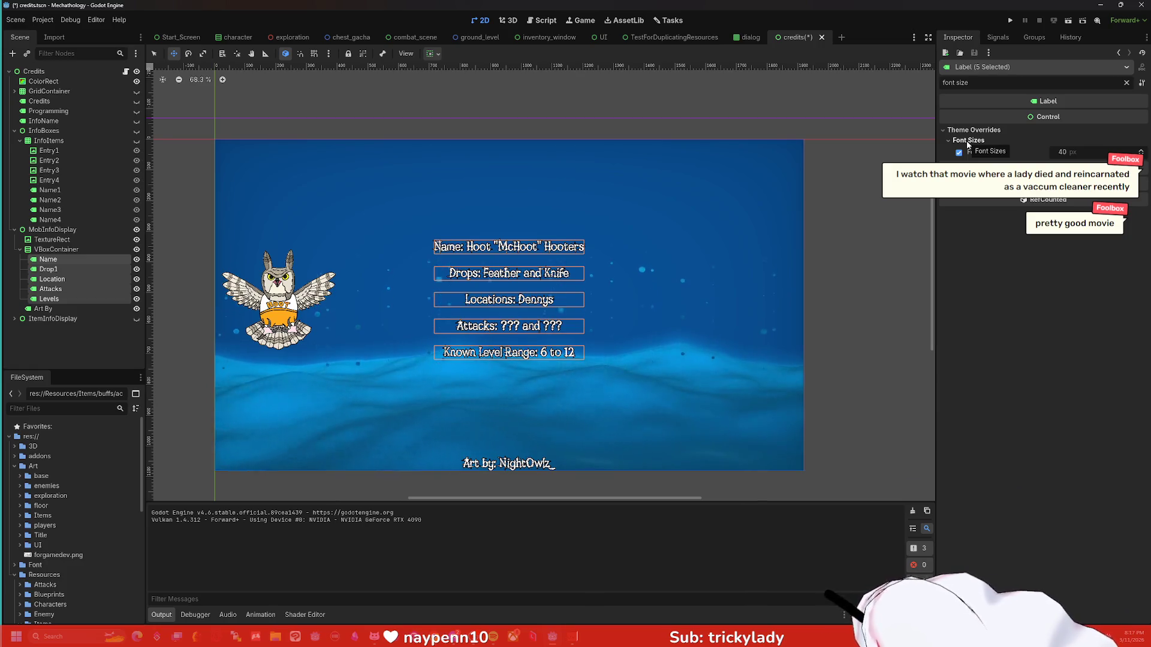
left_click(1067, 153)
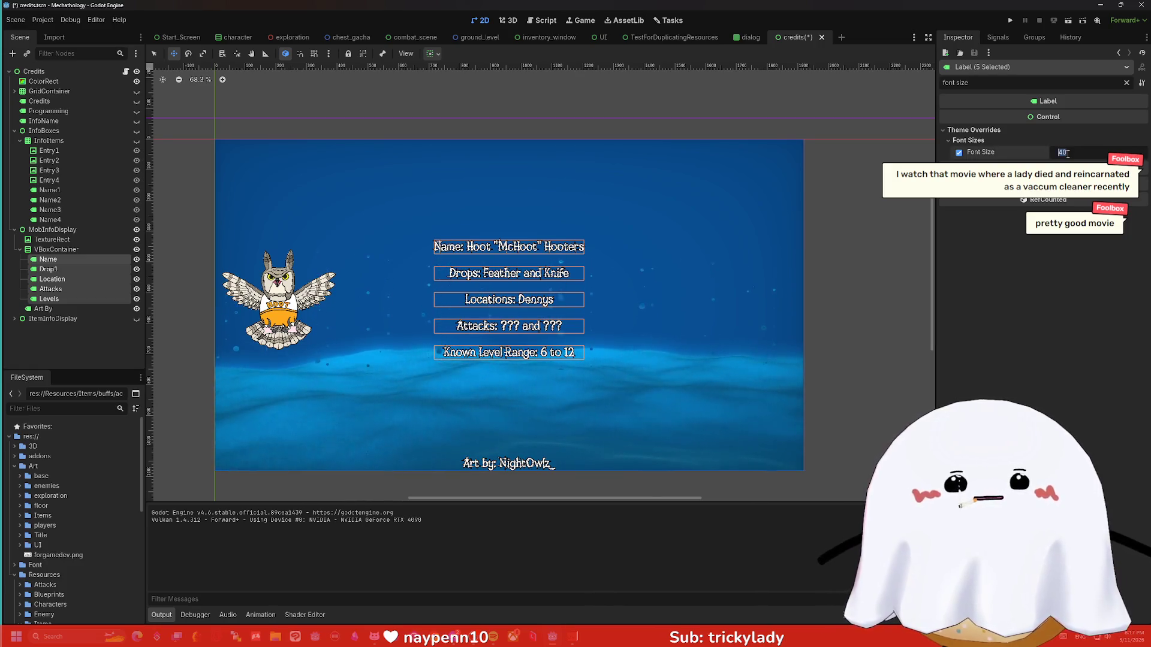
type("60")
key("Return")
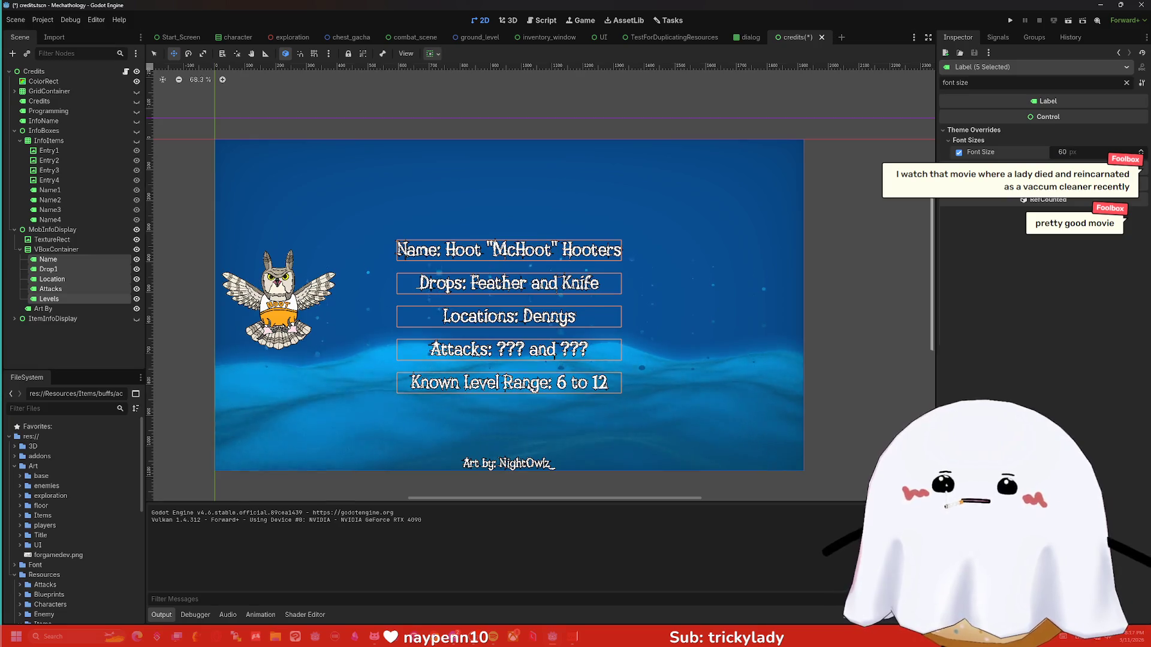
left_click(901, 215)
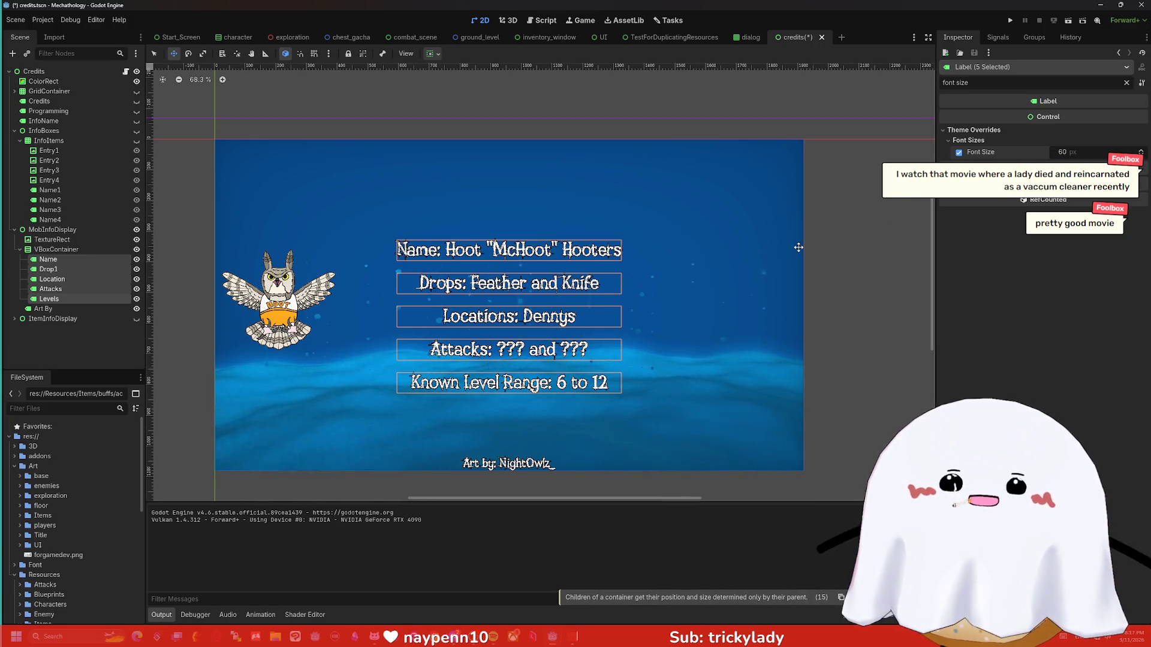
key("Escape")
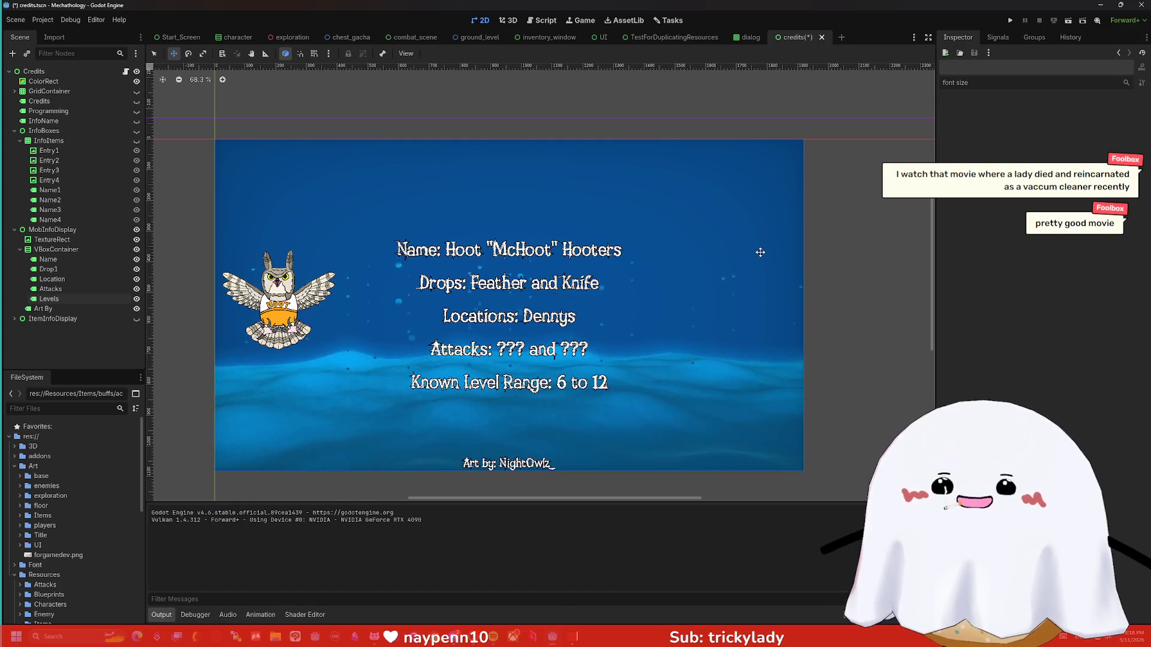
left_click(96, 240)
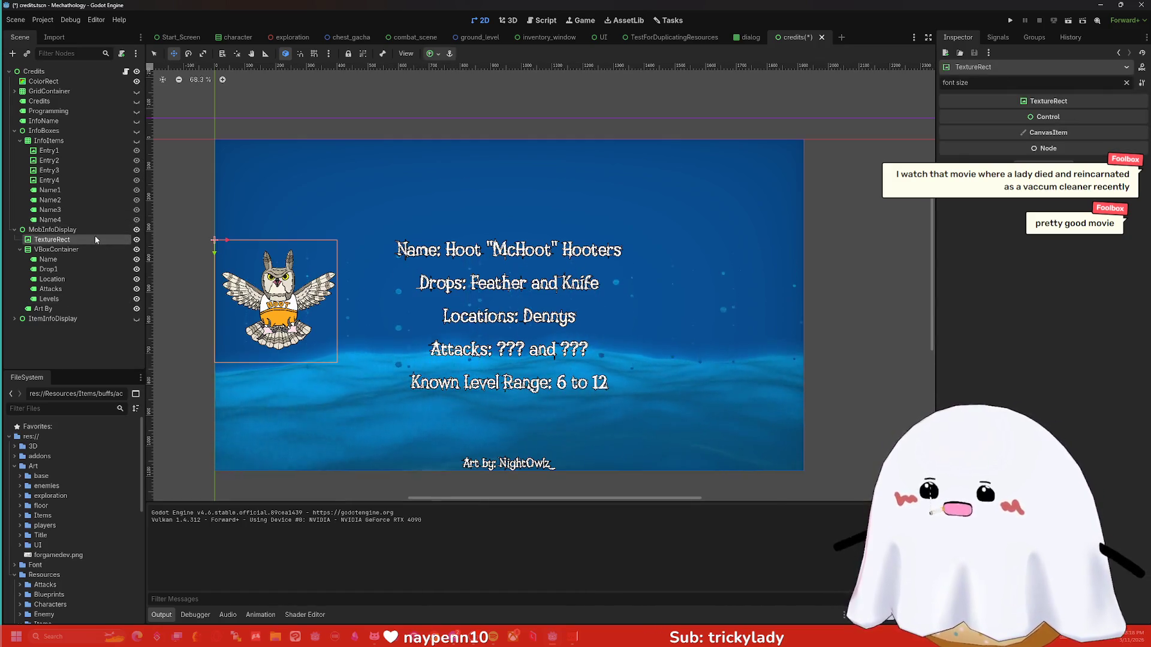
Set the owl TextureRect's Custom Minimum Size to 500 x 500.
left_click(1126, 83)
left_click(1087, 262)
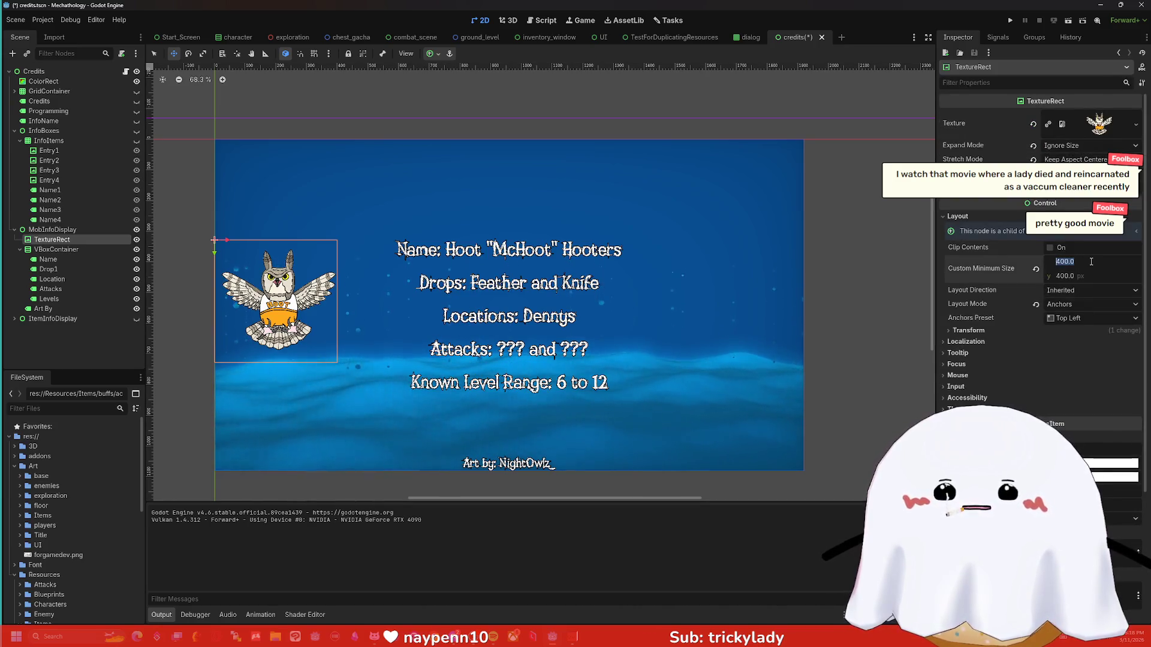
type("500")
key("Tab")
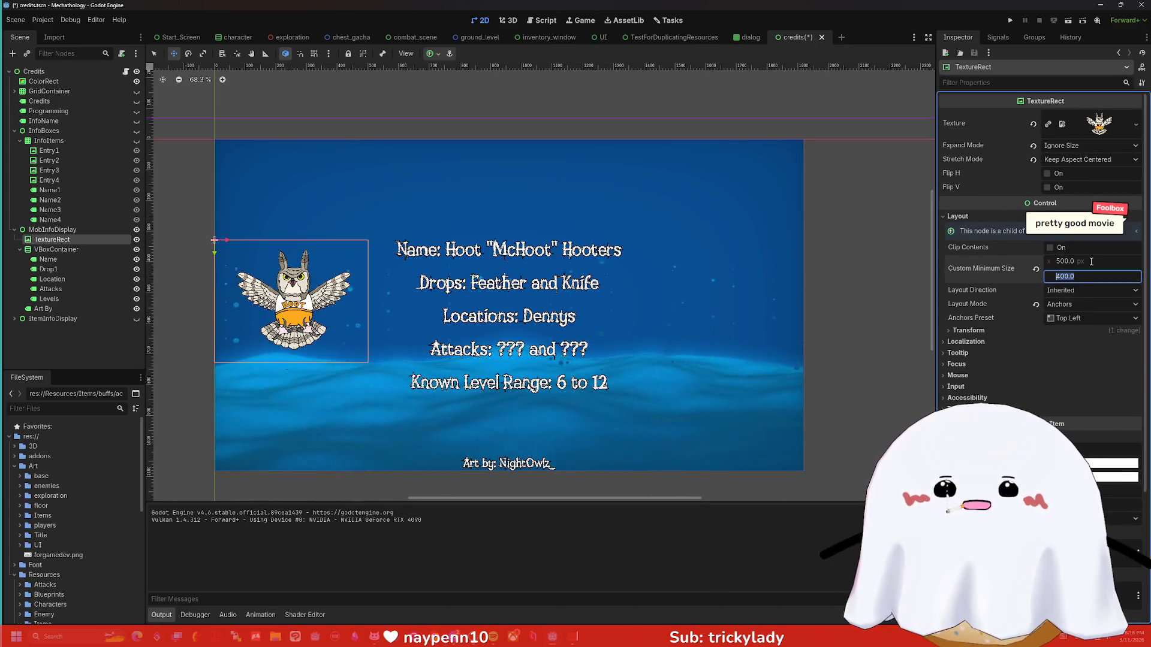
type("500")
key("Return")
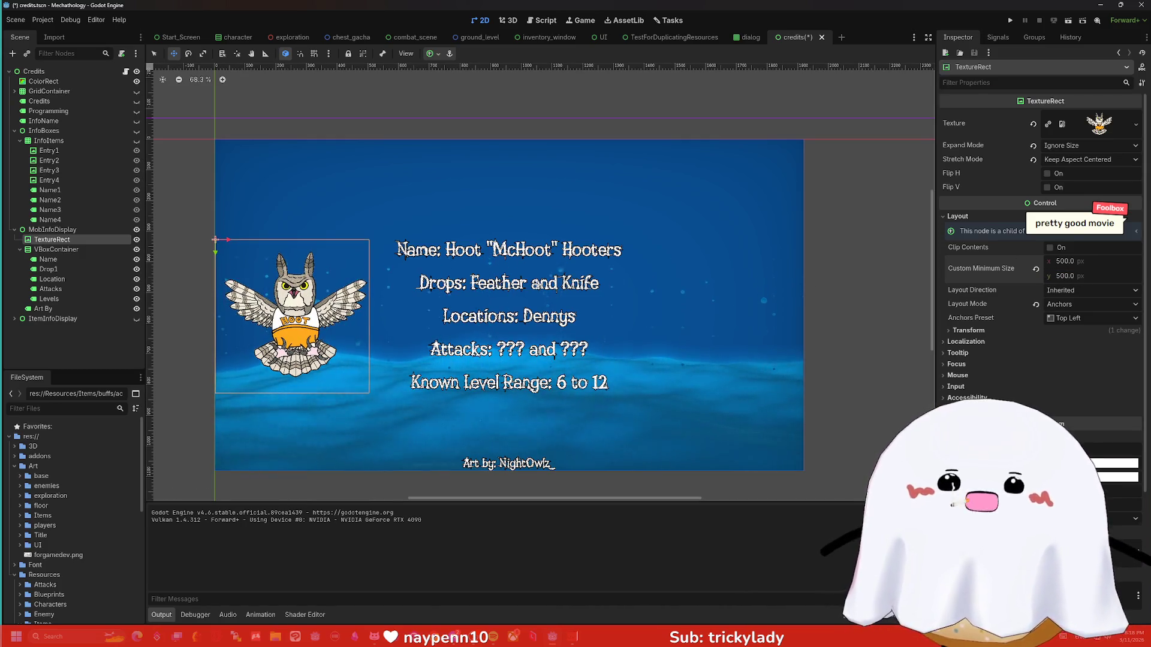
Move the stat-label VBoxContainer about 68 px right beside the owl image.
left_click(60, 252)
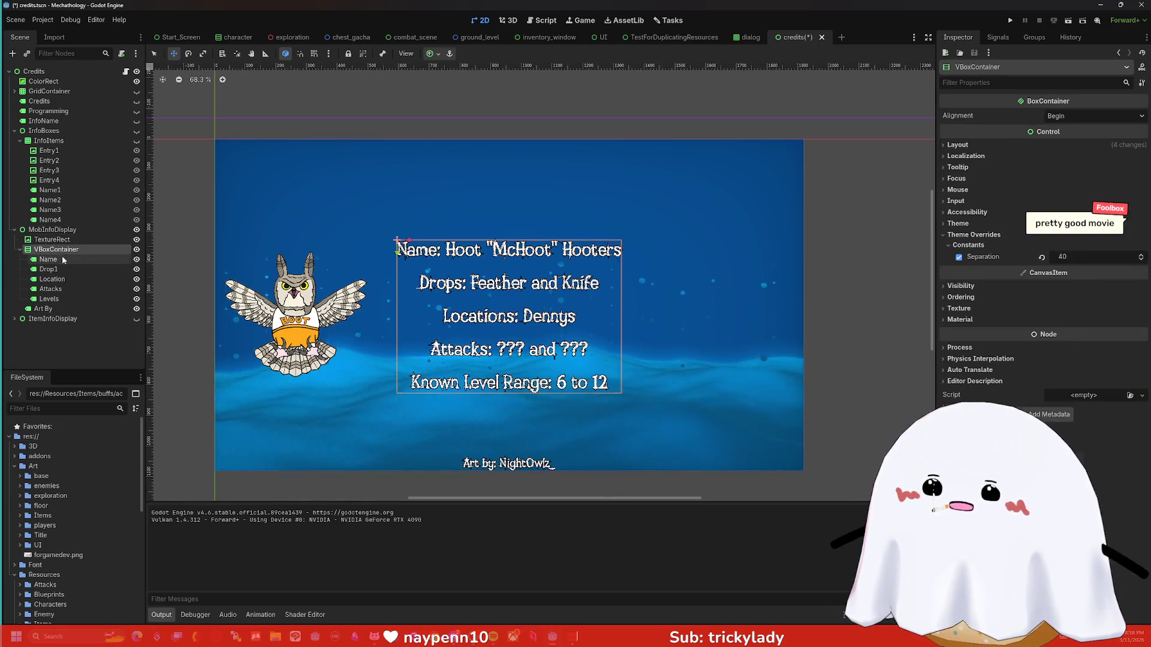
left_click(62, 257)
left_click(90, 249)
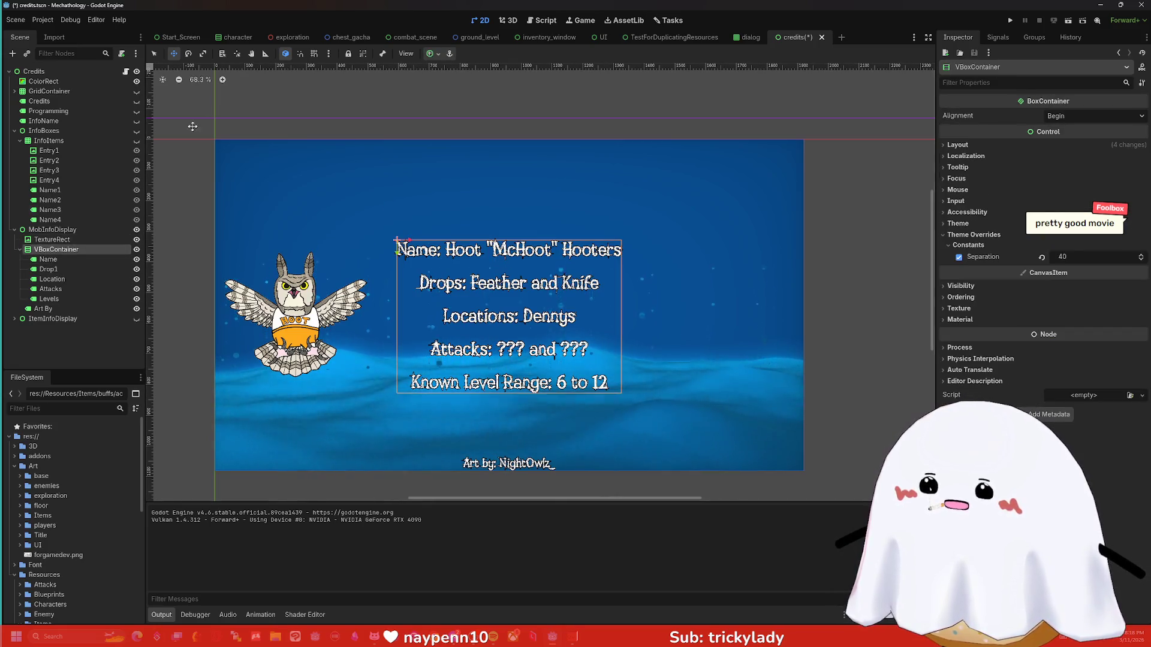
left_click(173, 53)
left_click_drag(409, 239, 453, 239)
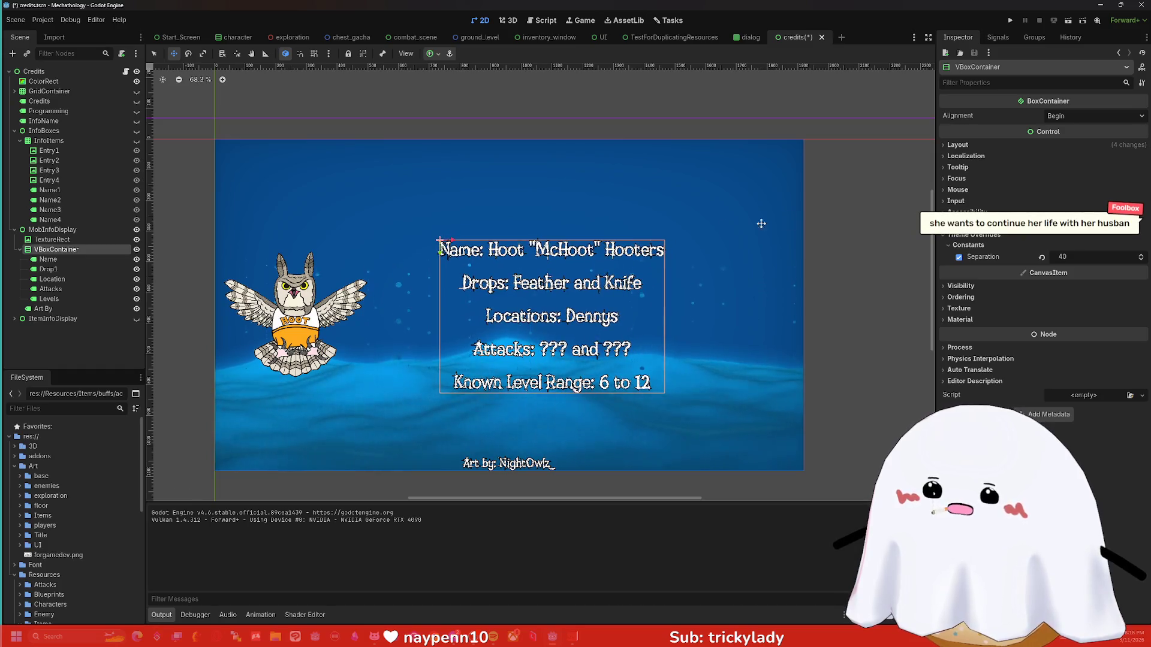
left_click(850, 211)
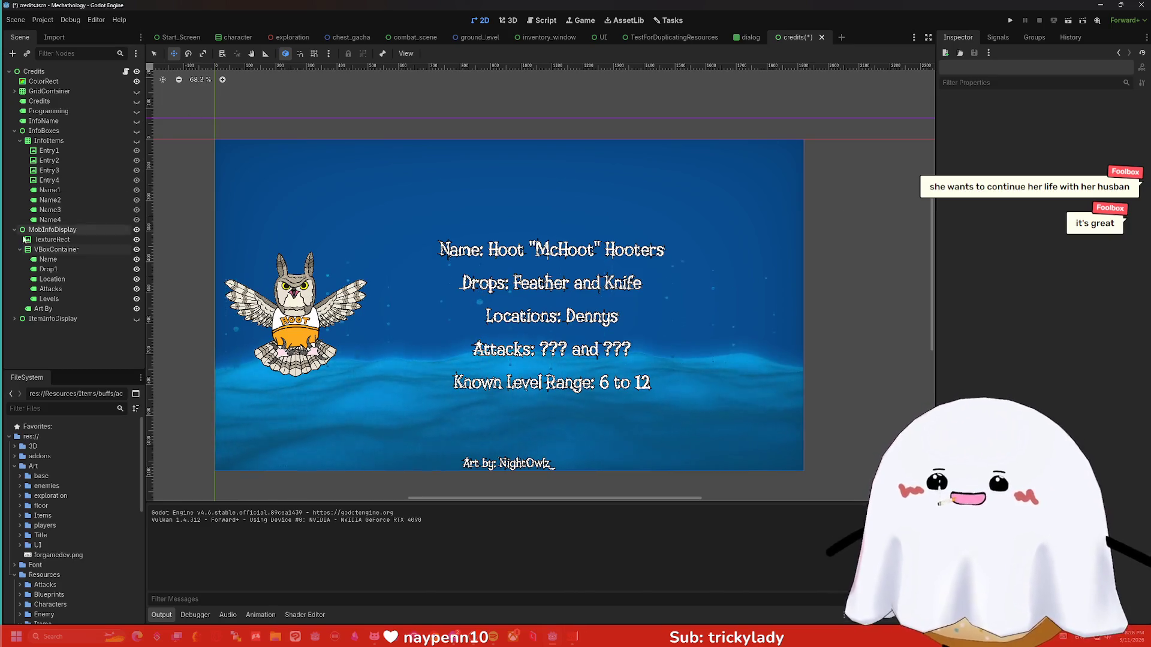
Set Horizontal Alignment to Left on all five stat labels, Name through Levels.
left_click(48, 259)
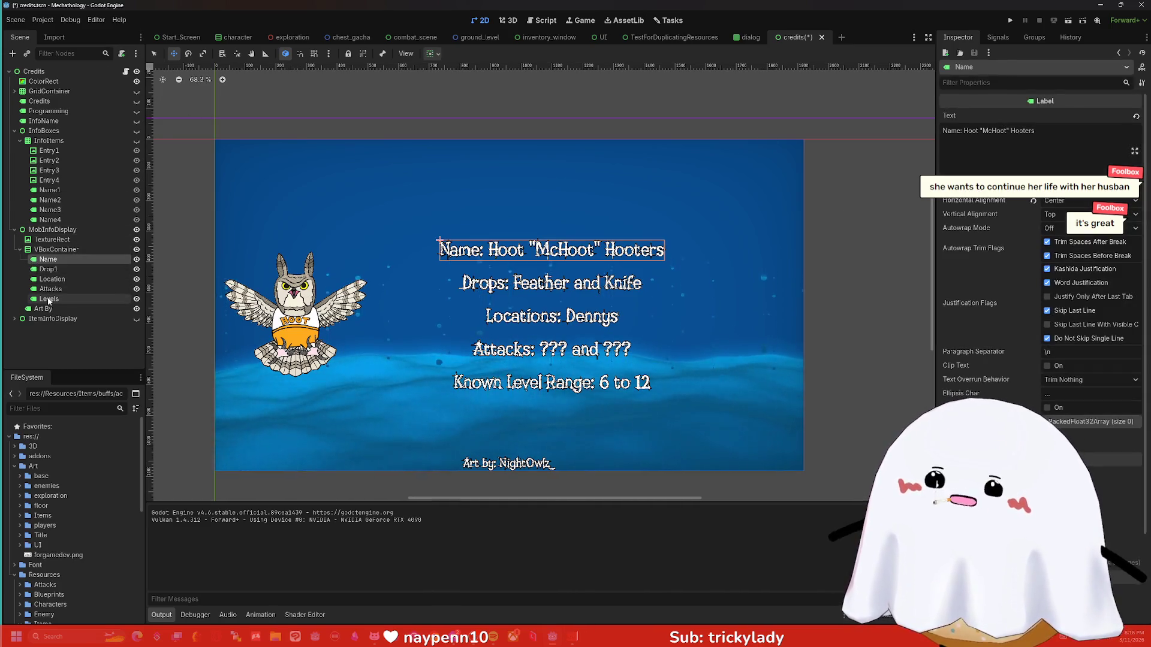
left_click(48, 299, "shift")
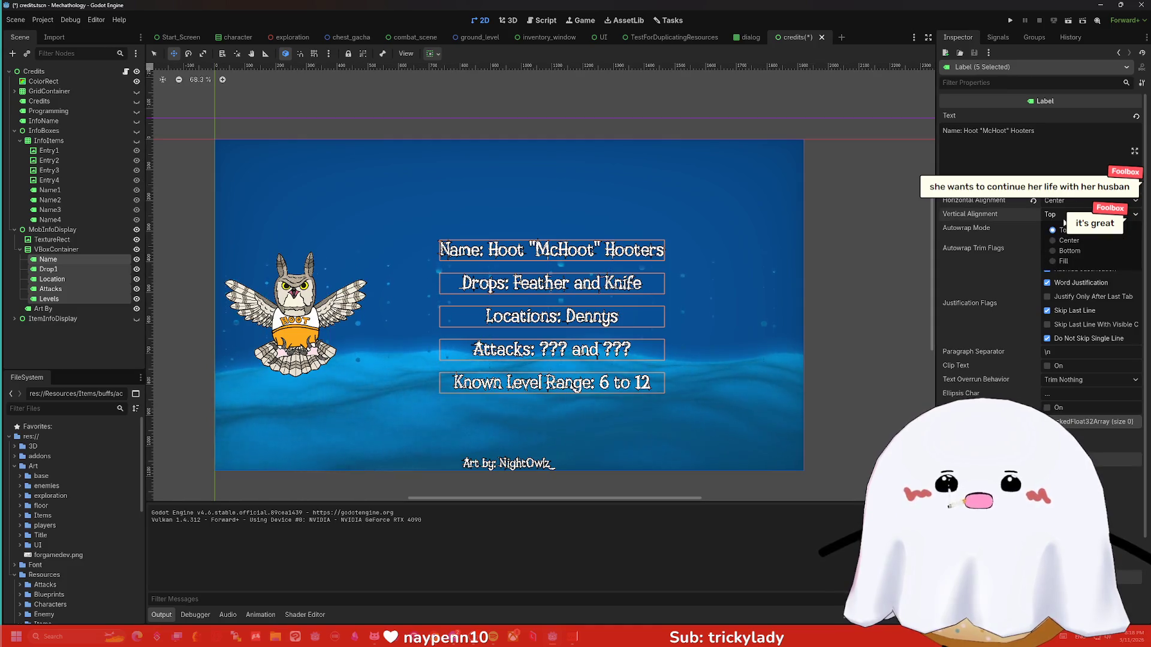
left_click(1056, 202)
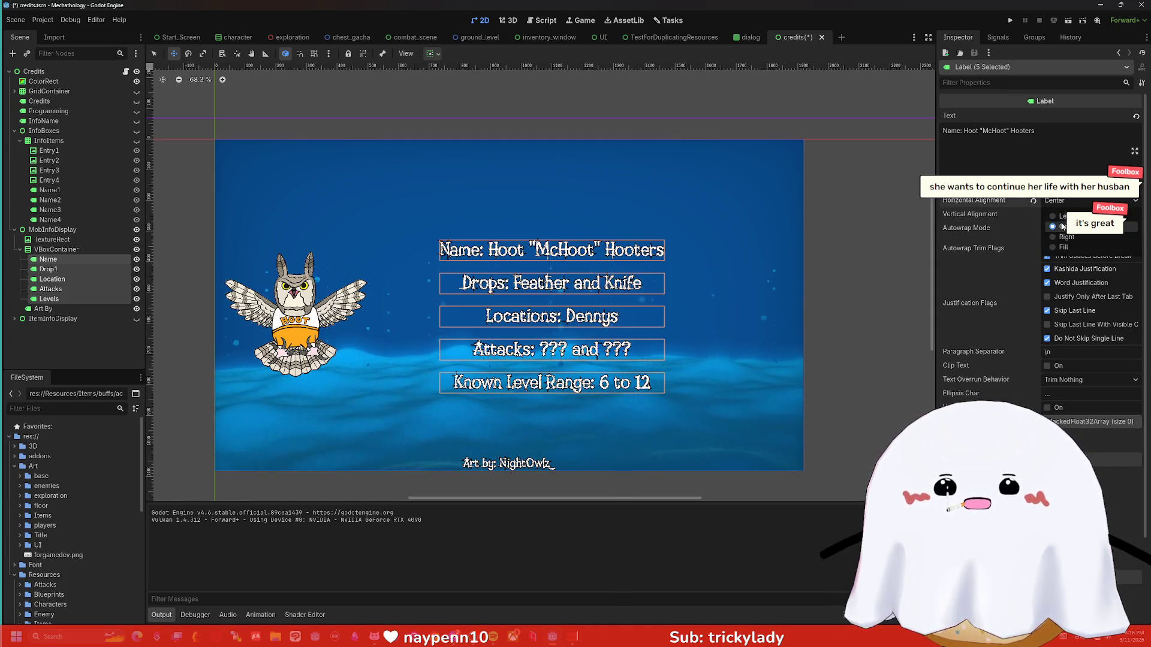
left_click(1060, 217)
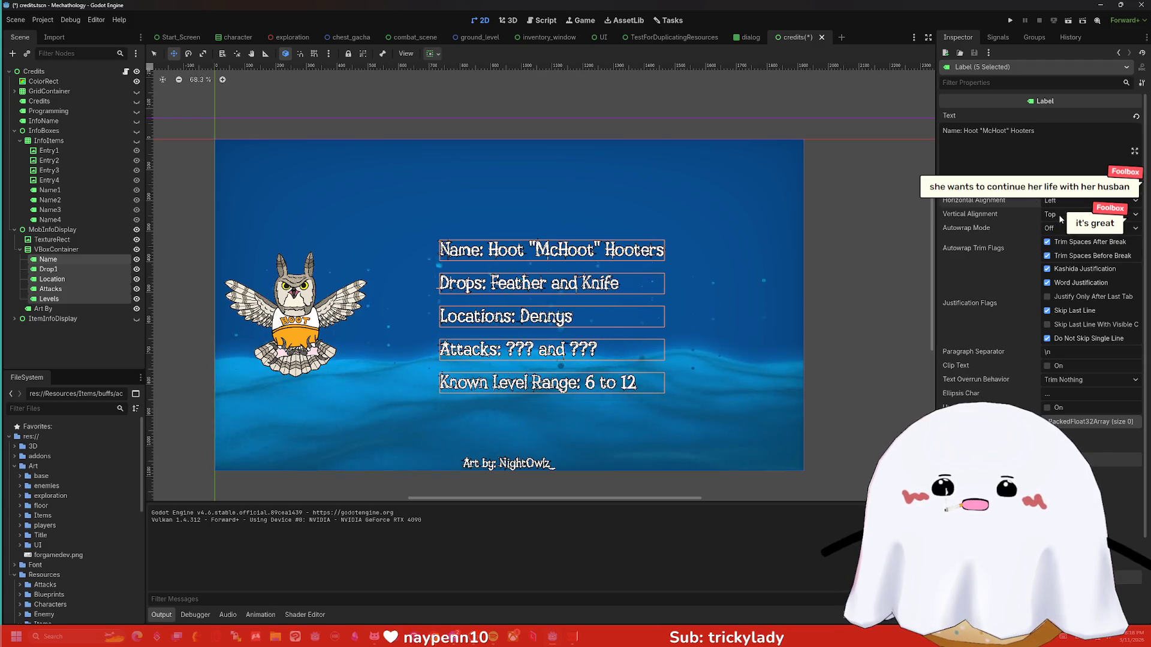
left_click(874, 242)
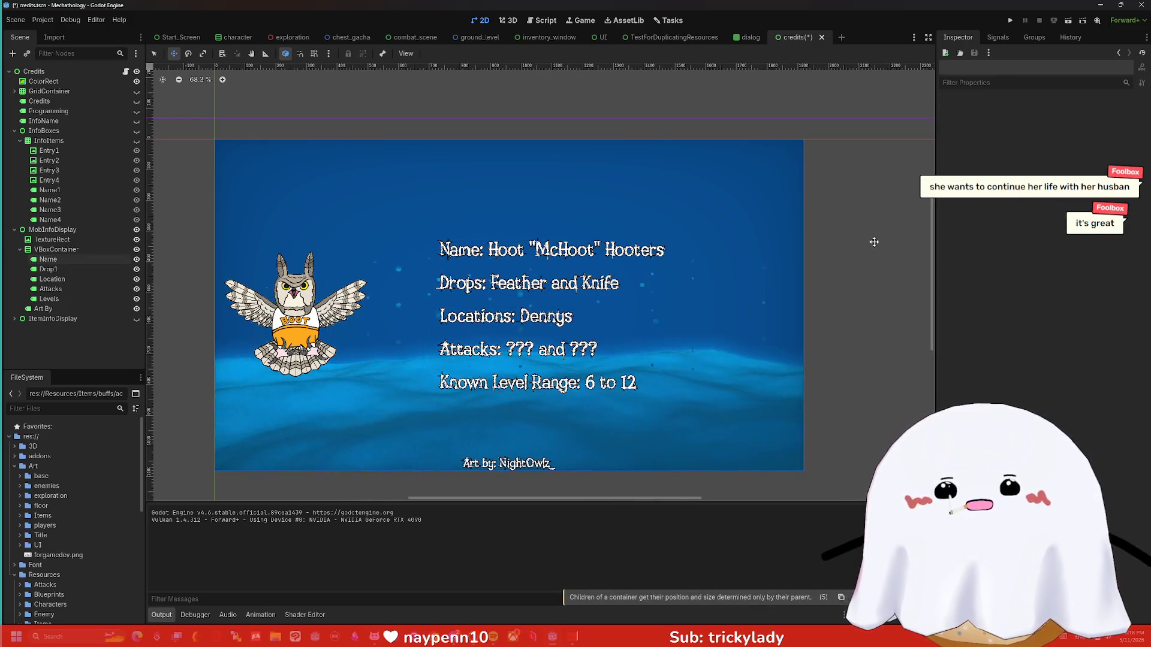